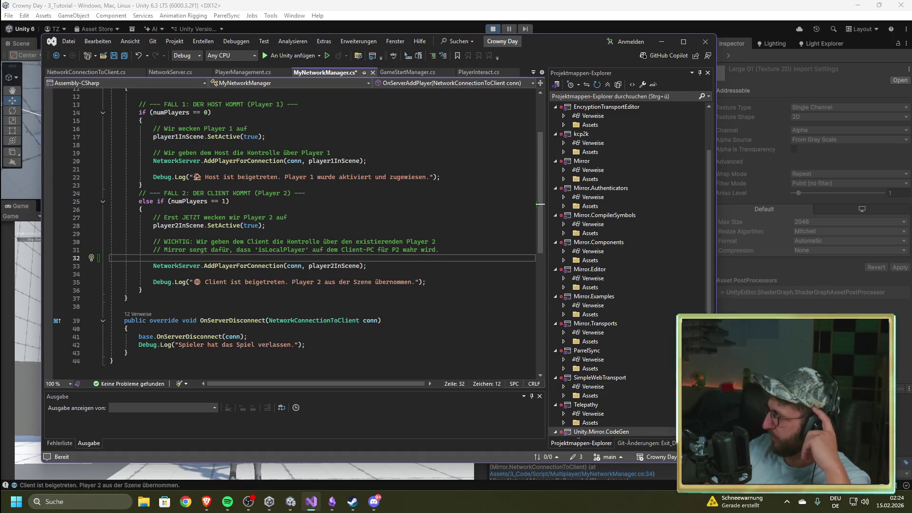
- Paste the null-check MyNetworkManager code and review both players' null and NetworkIdentity checks
key("alt+Tab")
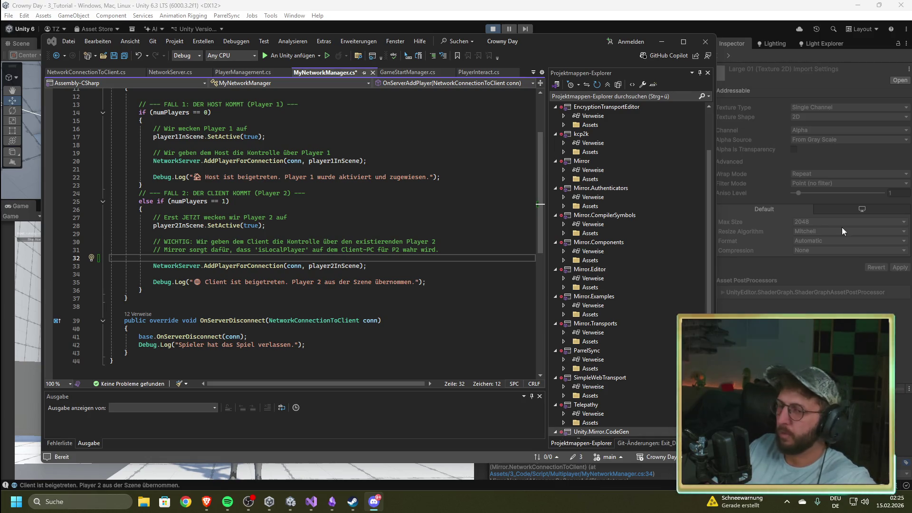
scroll(315, 240, "up", 3)
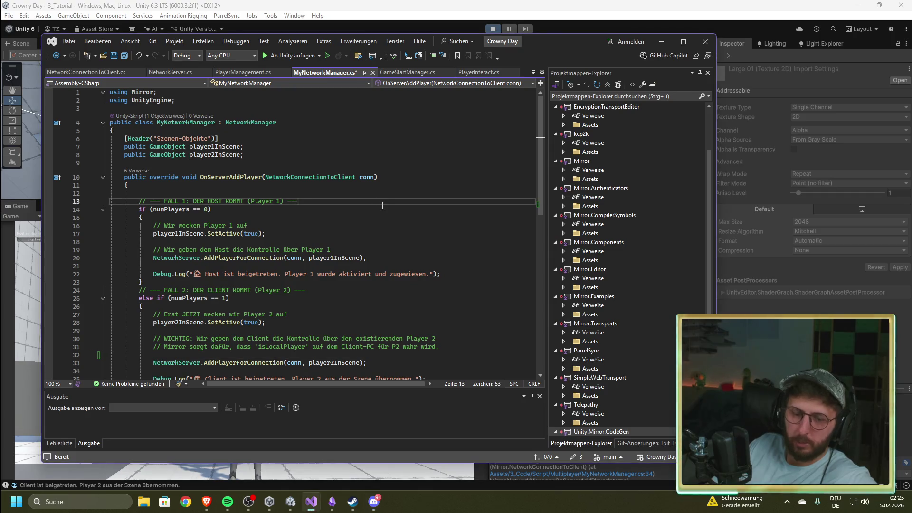
key("ctrl+v")
scroll(327, 293, "up", 20)
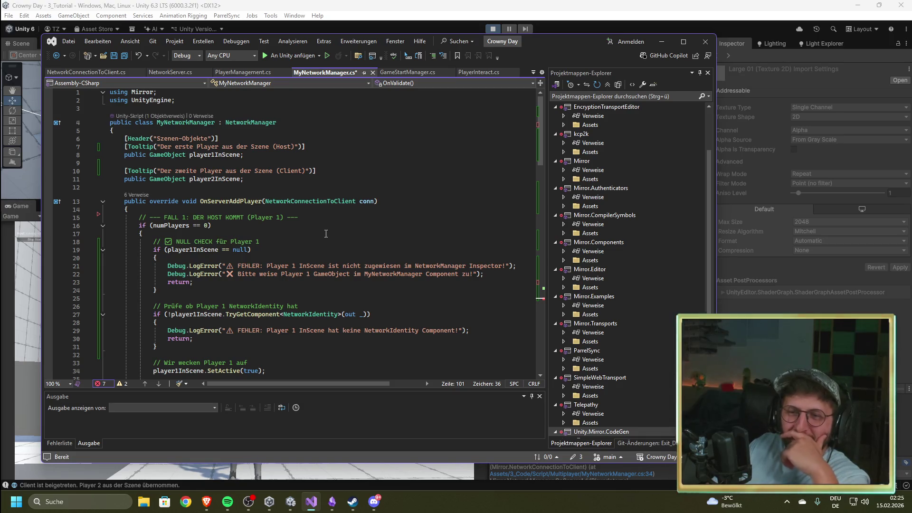
scroll(327, 234, "down", 2)
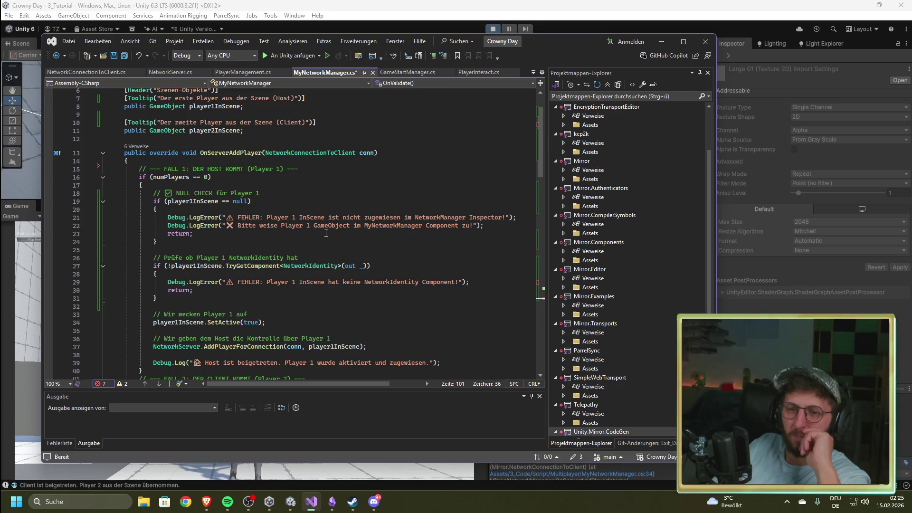
scroll(327, 233, "down", 2)
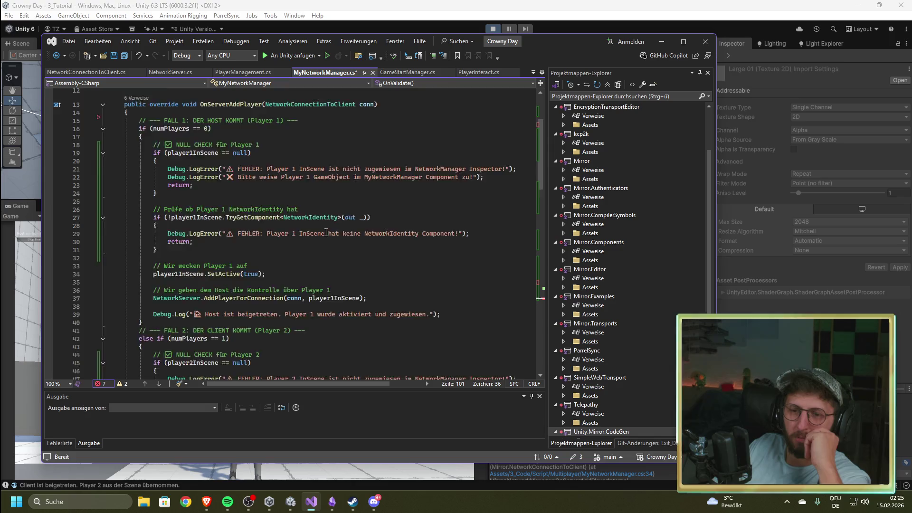
scroll(327, 234, "down", 3)
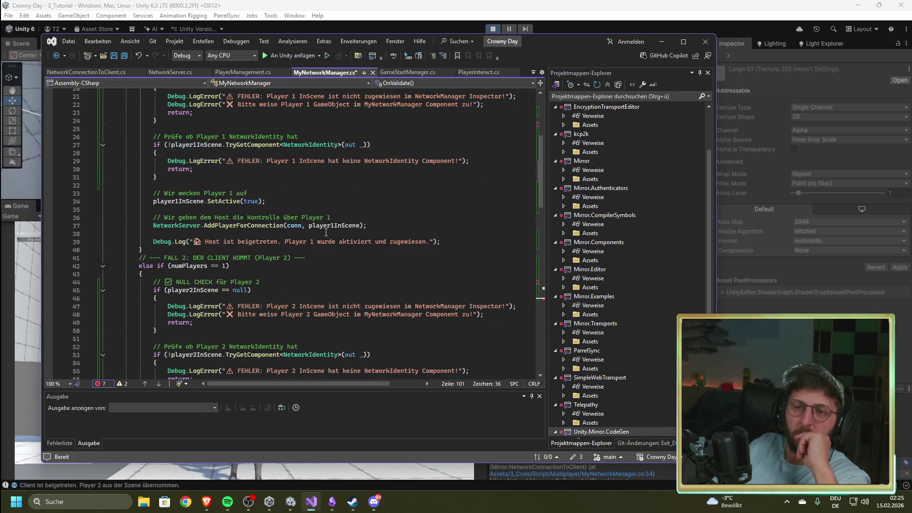
scroll(263, 199, "down", 1)
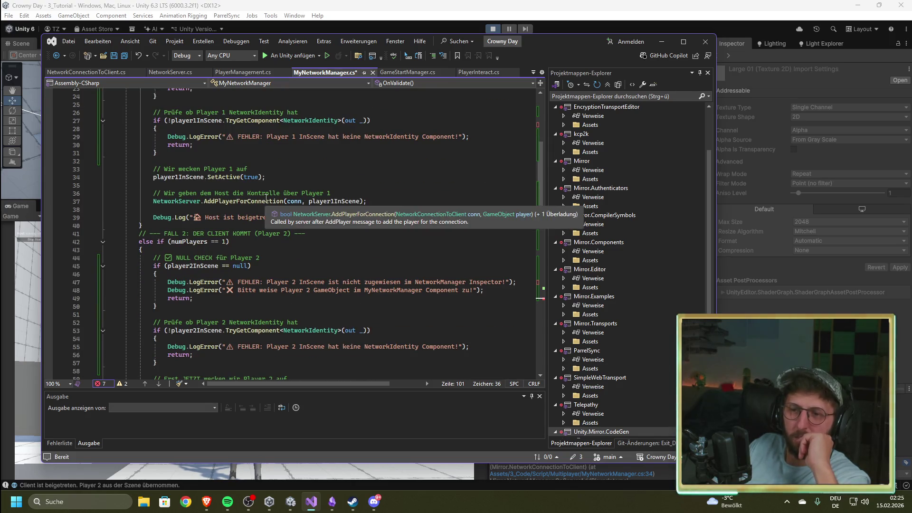
scroll(268, 198, "down", 3)
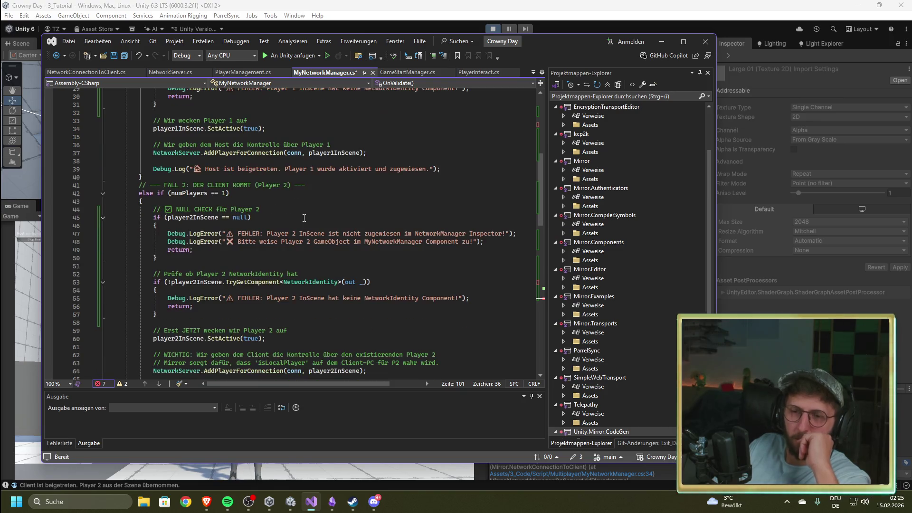
scroll(304, 218, "down", 1)
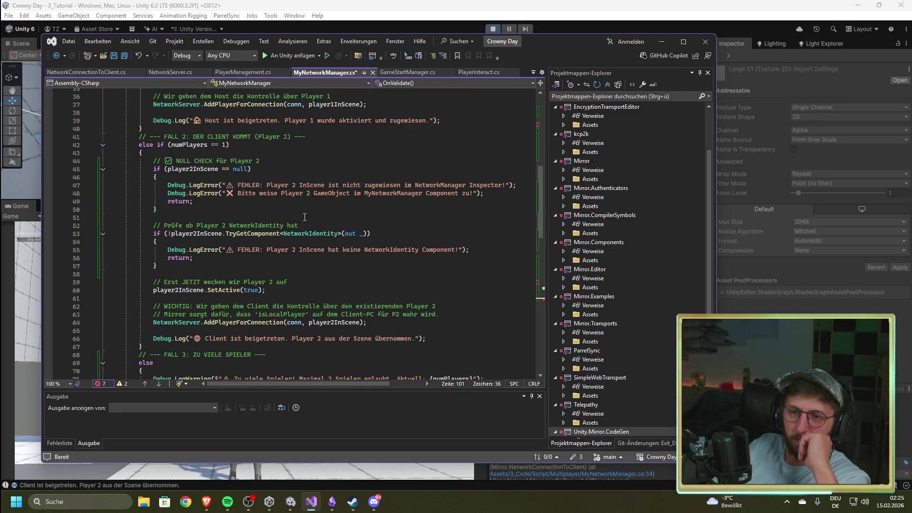
scroll(305, 217, "down", 2)
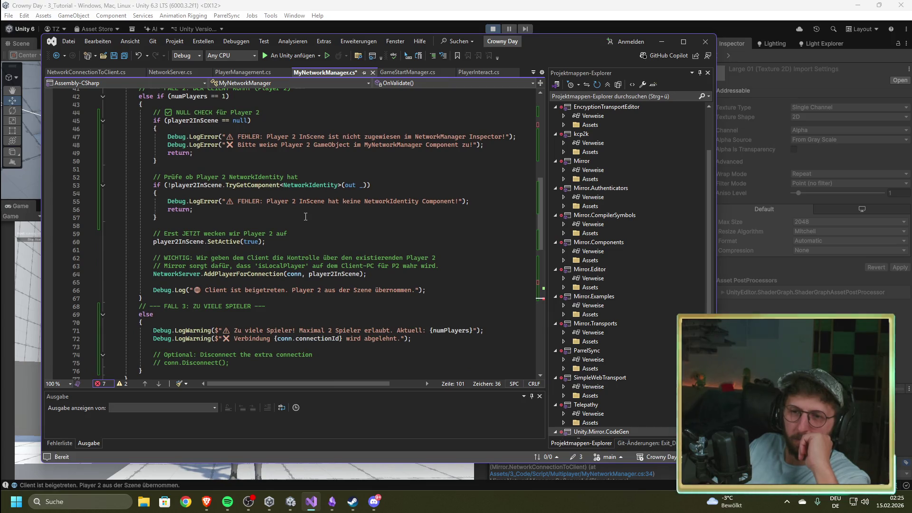
scroll(305, 217, "down", 2)
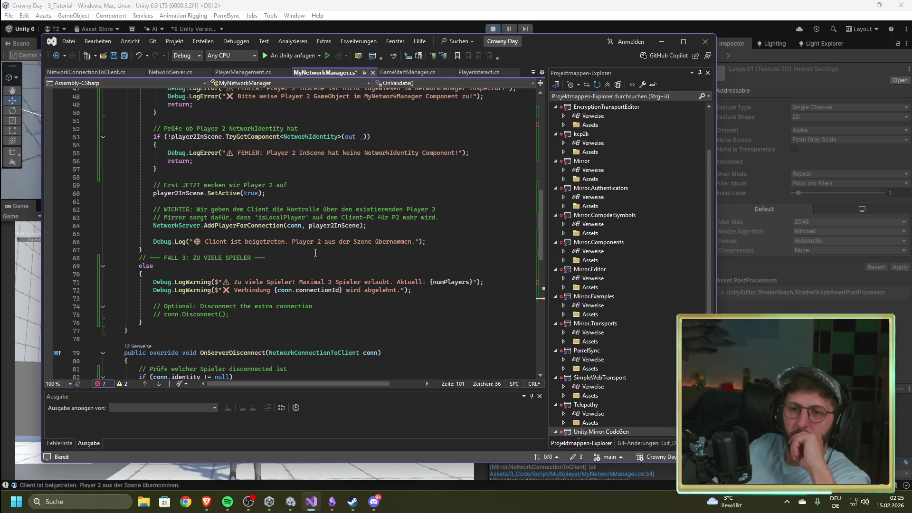
scroll(316, 255, "down", 2)
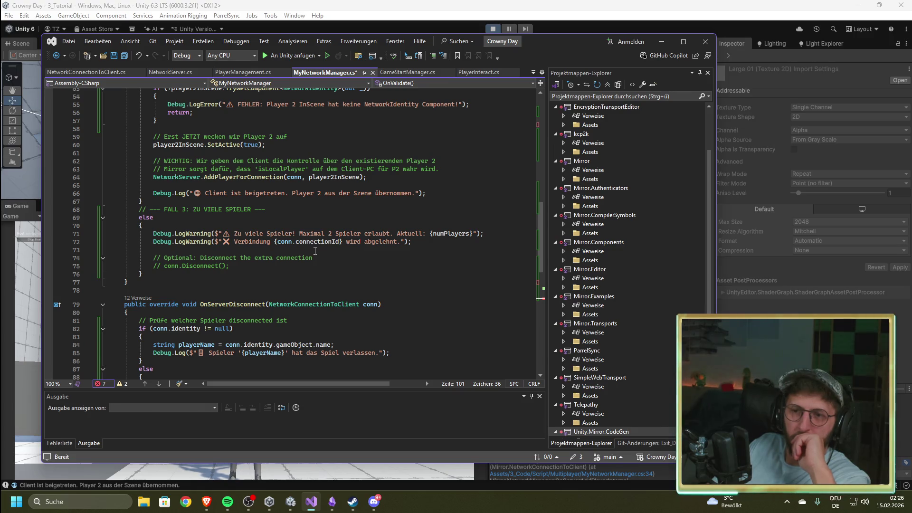
scroll(315, 251, "up", 4)
left_click(312, 227)
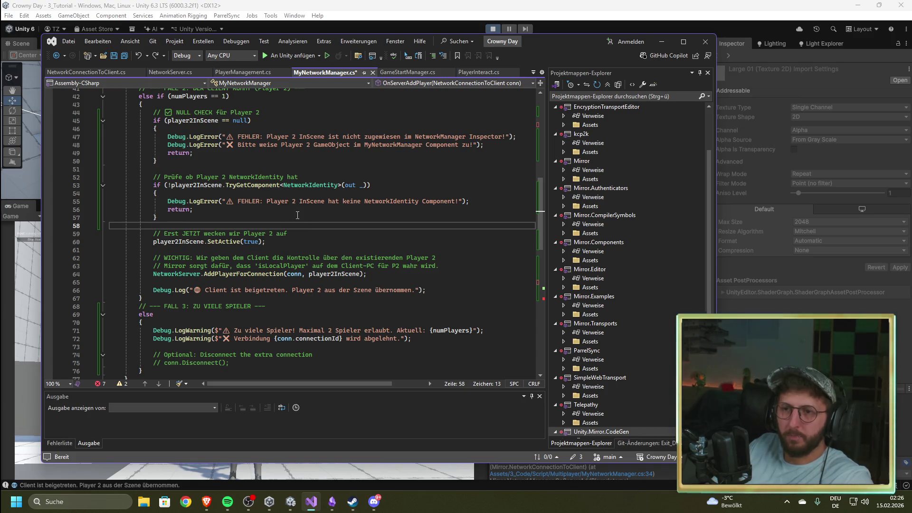
- Undo the null-check paste, restoring the previous MyNetworkManager code
key("ctrl+z")
left_click(320, 236)
scroll(302, 261, "down", 3)
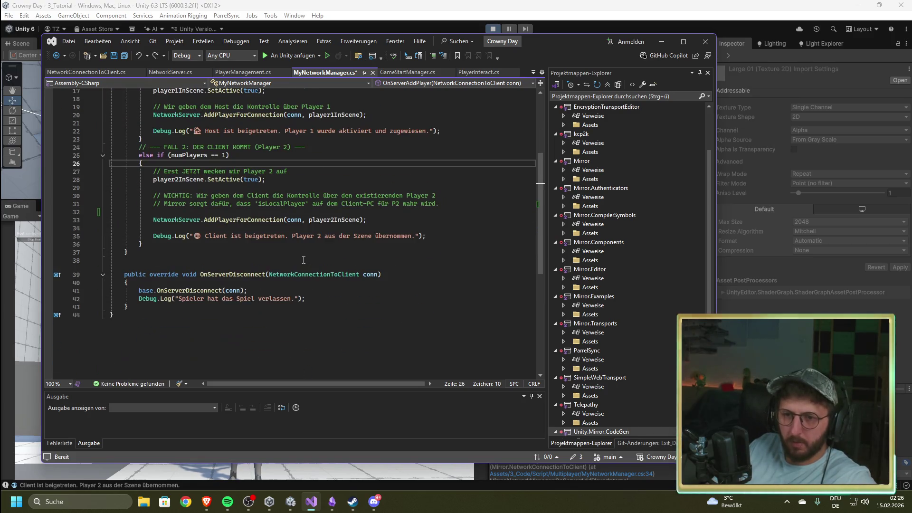
scroll(302, 231, "up", 2)
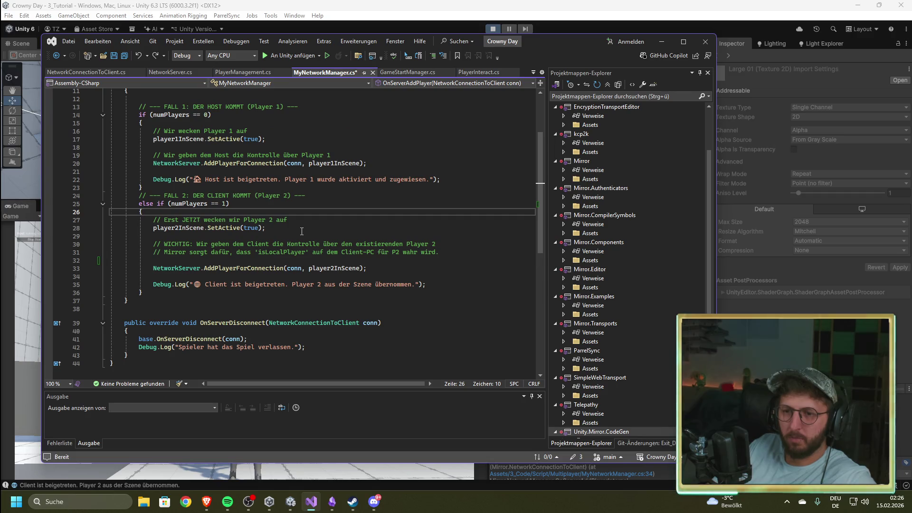
scroll(301, 232, "up", 1)
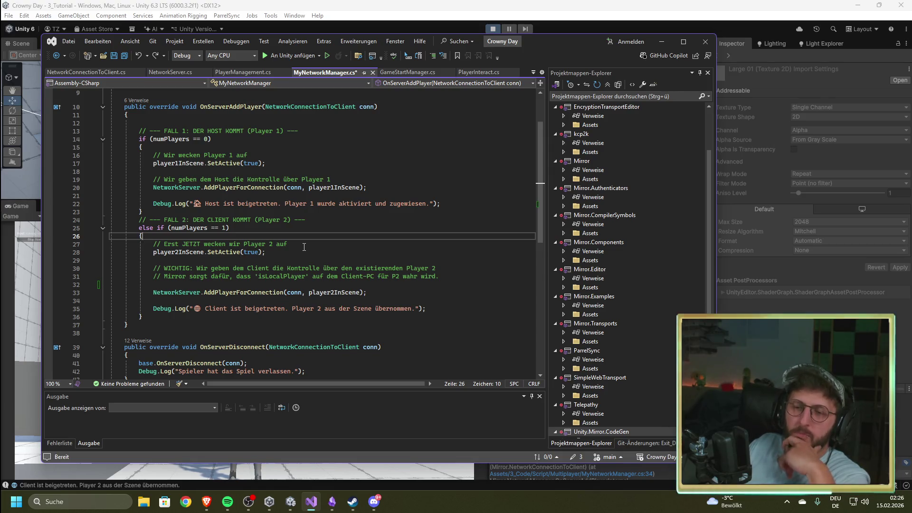
- Replace the whole script with the expanded player-check code, save it, and return to Unity
left_click(315, 244)
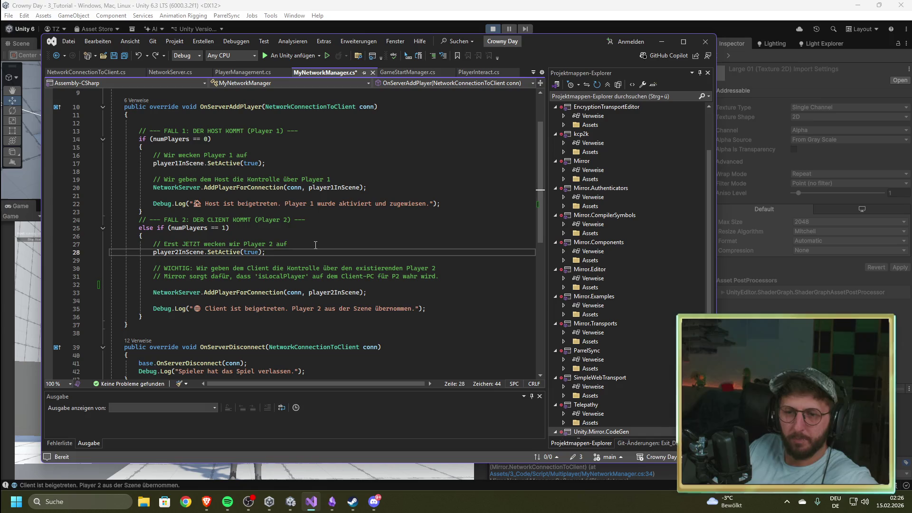
key("ctrl+a")
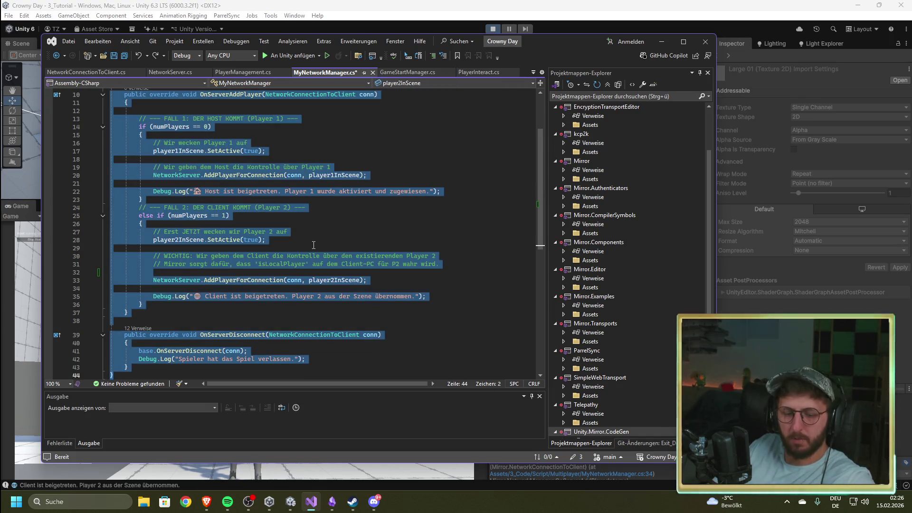
key("ctrl+v")
key("ctrl+s")
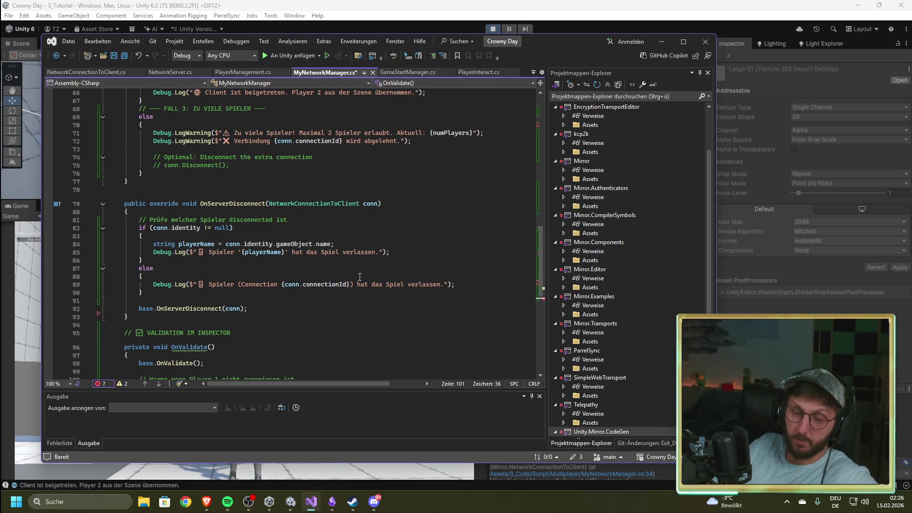
left_click(496, 29)
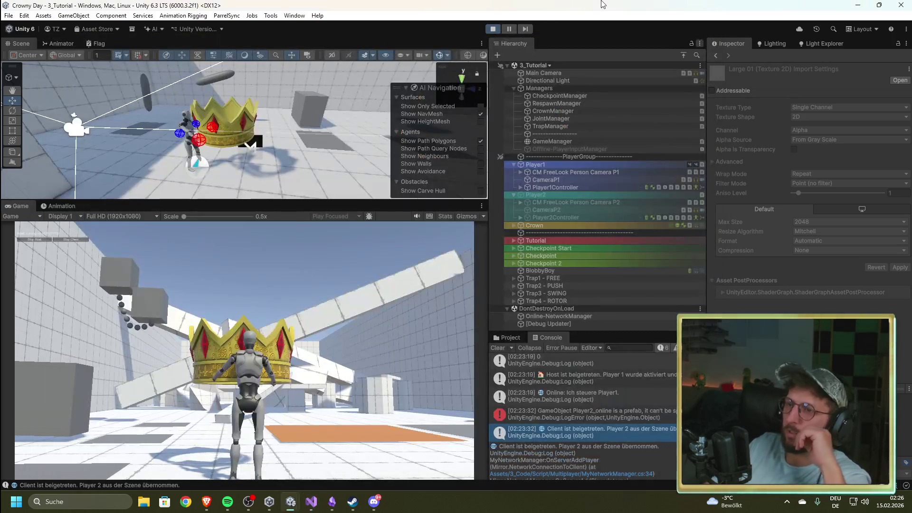
- Stop the running test and inspect the Online-NetworkManager object's settings
left_click(495, 30)
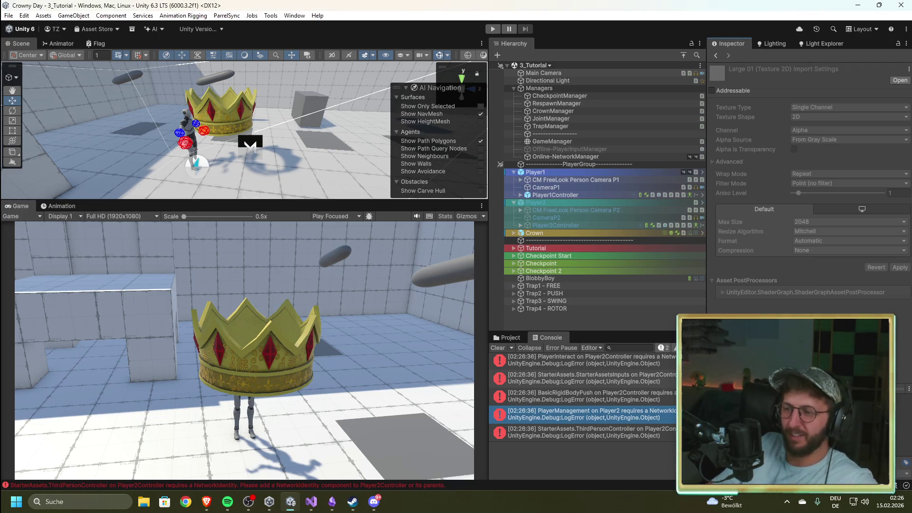
left_click(635, 320)
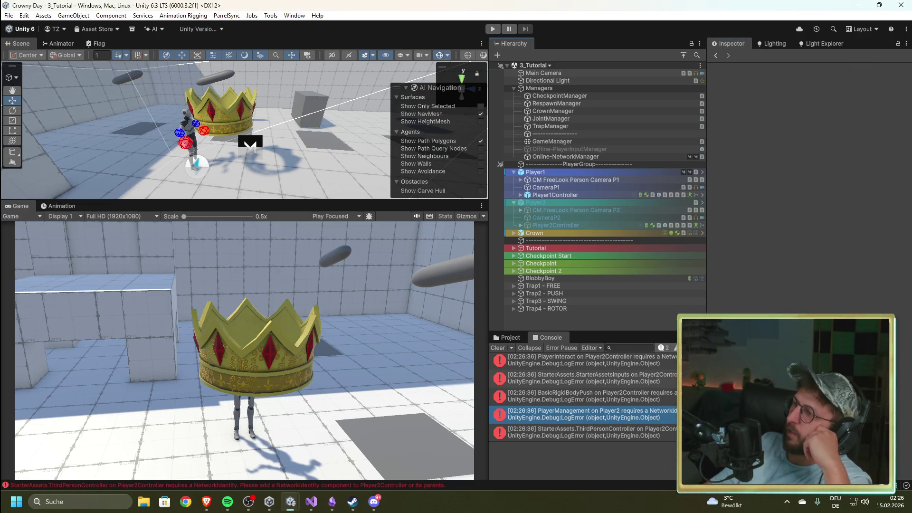
left_click(495, 347)
left_click(579, 156)
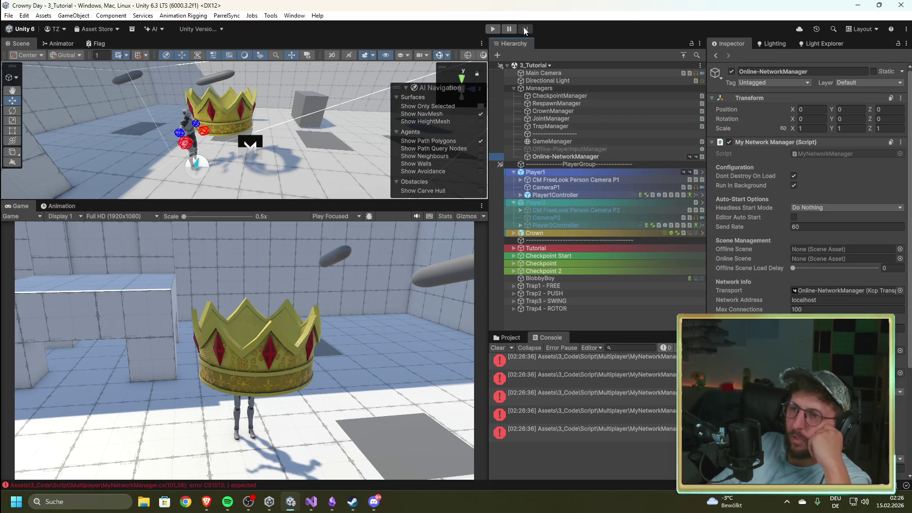
- Check GameManager, retry Play, and go back to Visual Studio over the CS1513 error
left_click(535, 142)
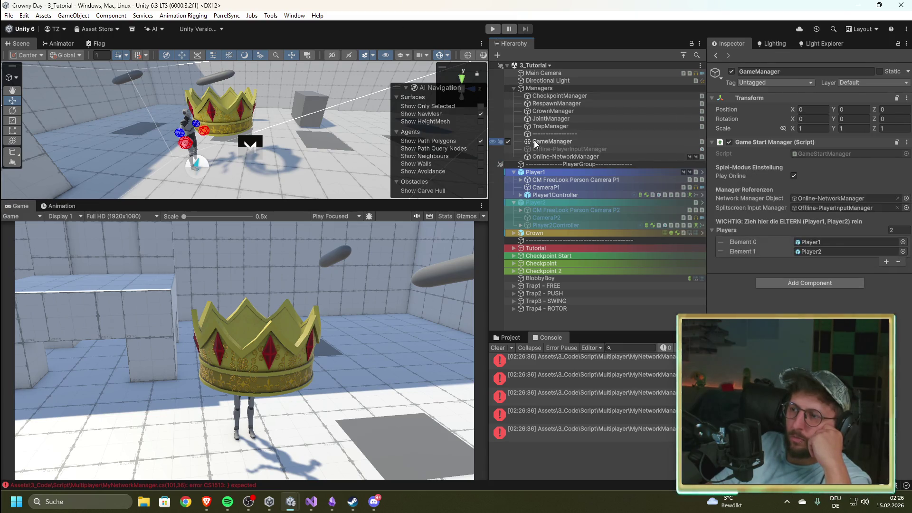
left_click(493, 29)
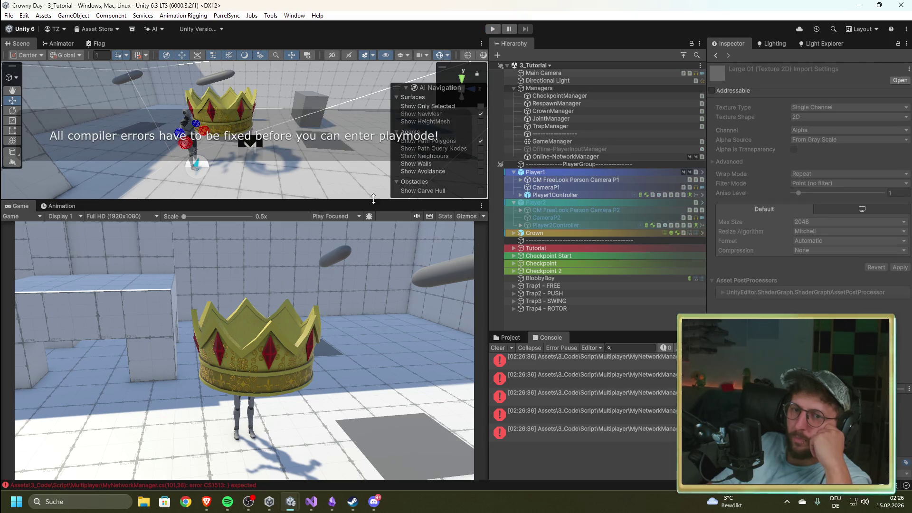
left_click(311, 502)
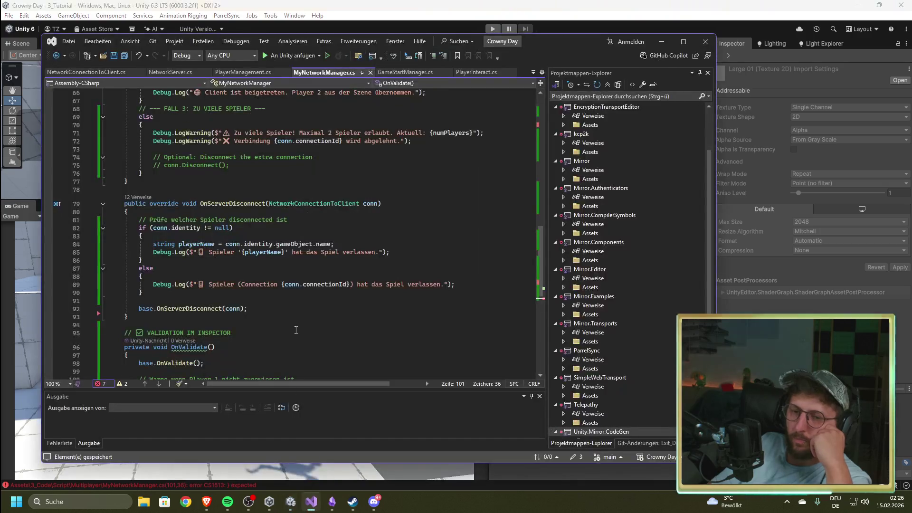
- Locate the missing brace spot after OnServerDisconnect at line 95, then select the entire script
scroll(281, 285, "down", 6)
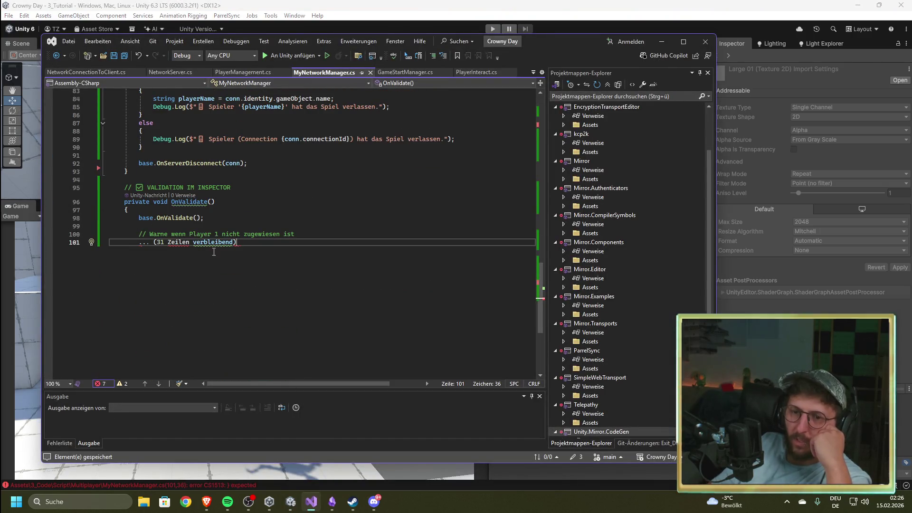
scroll(224, 262, "up", 1)
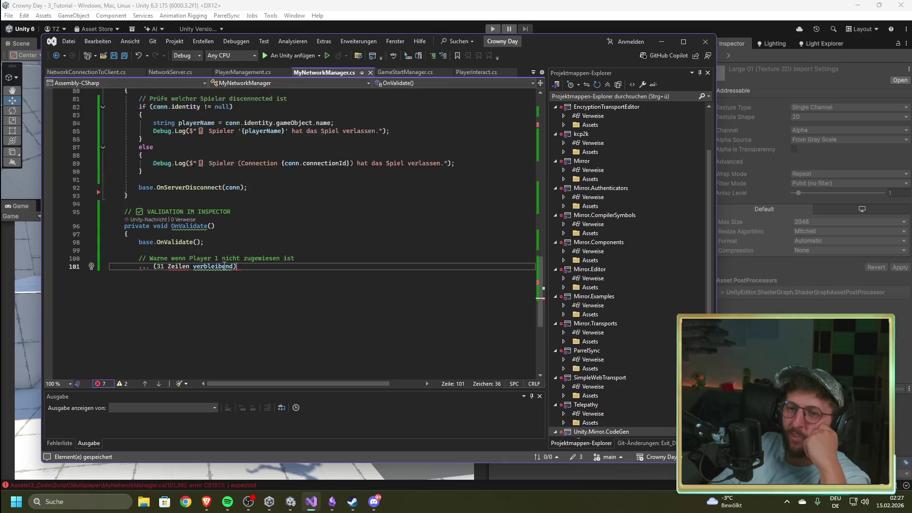
scroll(224, 266, "up", 2)
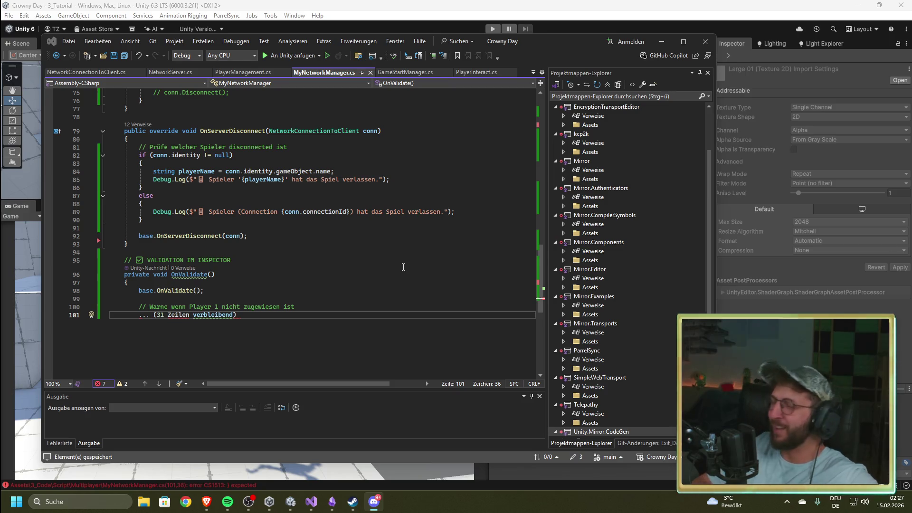
left_click(305, 264)
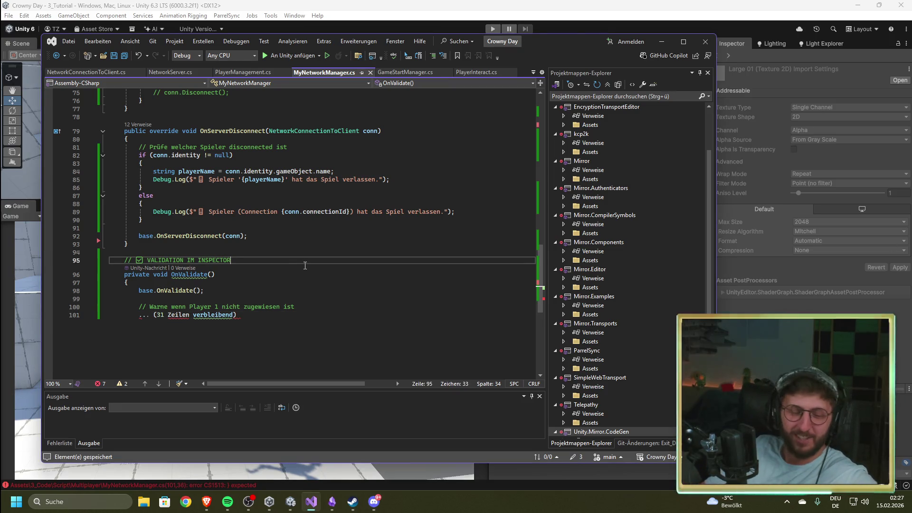
key("ctrl+a")
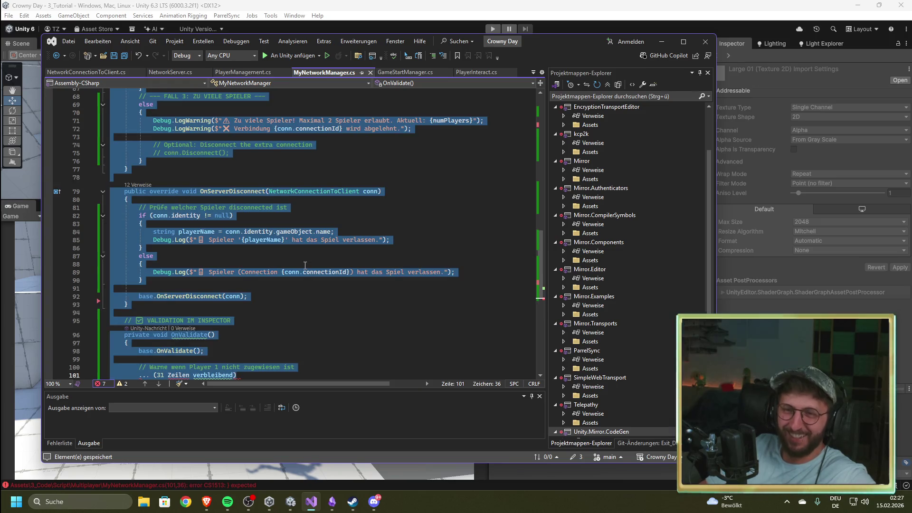
- Paste the replacement code over the script and compare it with the code in the chat app
key("ctrl+v")
scroll(300, 293, "down", 4)
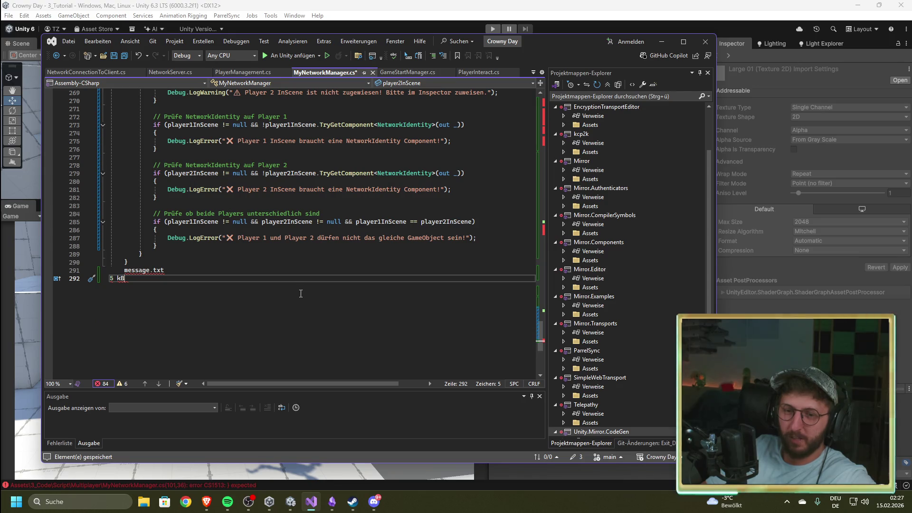
scroll(301, 294, "up", 5)
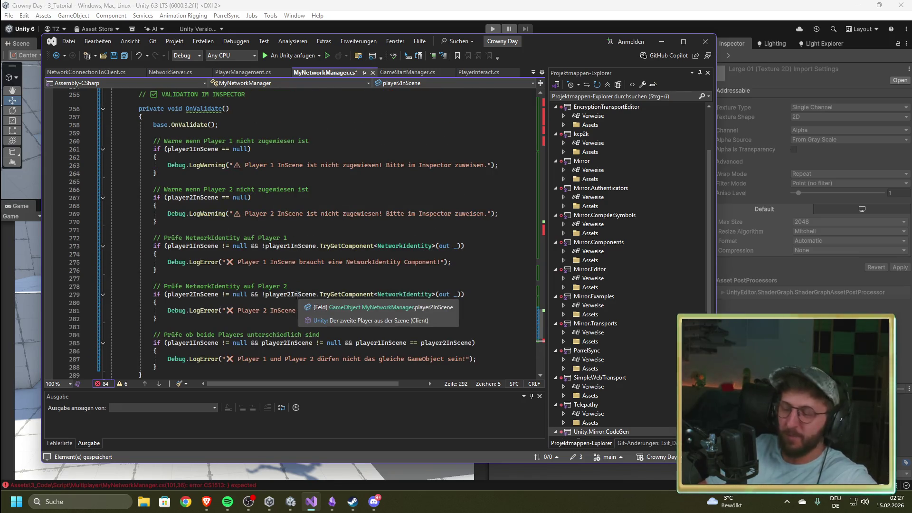
key("alt+Tab")
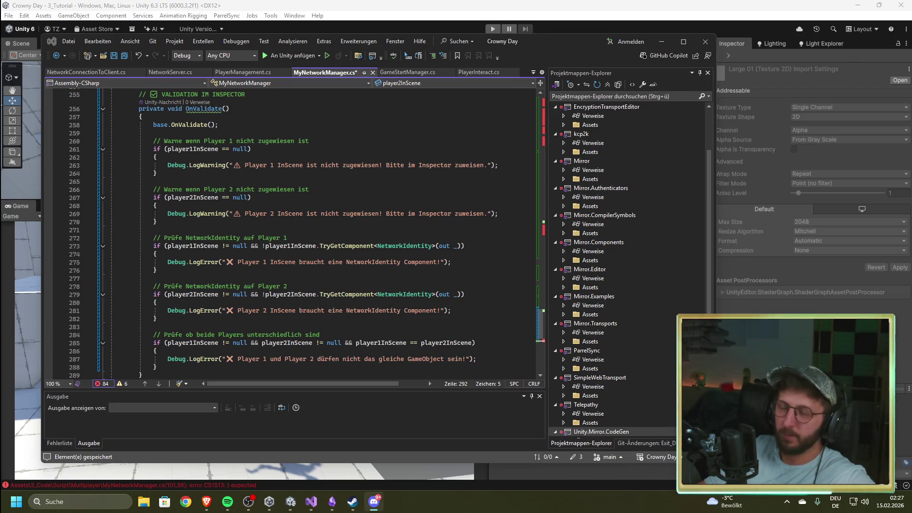
scroll(238, 297, "down", 1)
- Undo back to the original code, then reapply the OnValidate validation edits
key("ctrl+a")
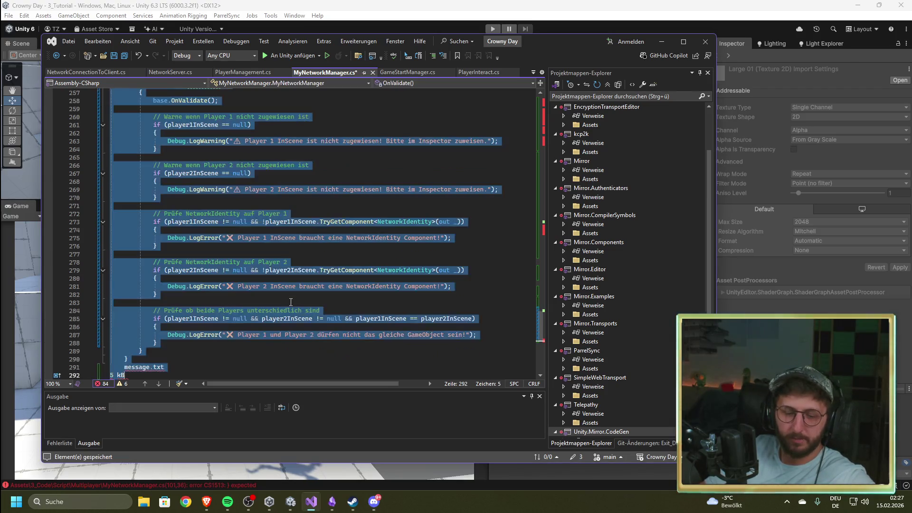
key("ctrl+z")
key("ctrl+z")
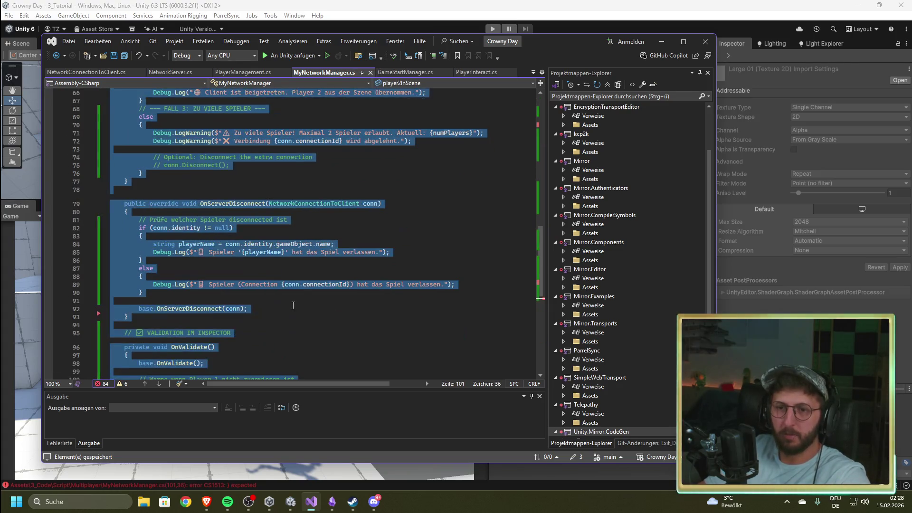
key("ctrl+z")
key("ctrl+z")
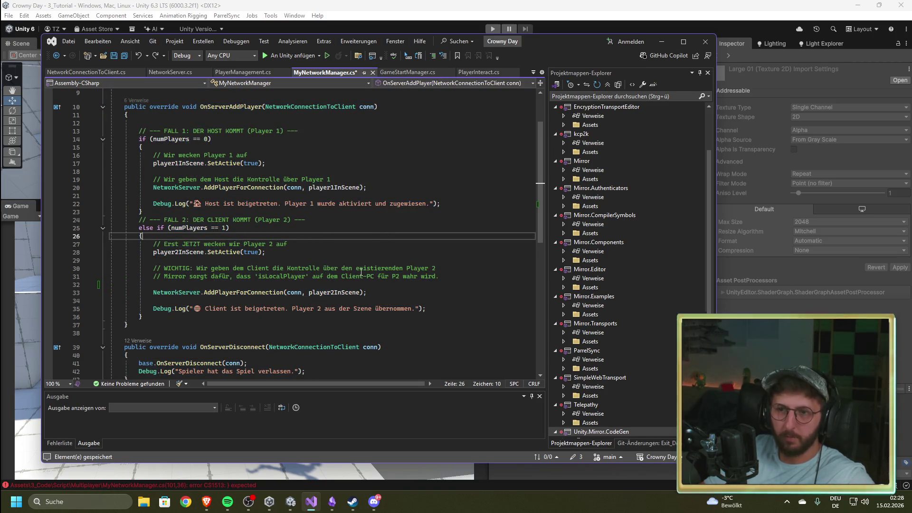
scroll(317, 243, "down", 6)
scroll(316, 323, "up", 6)
left_click(338, 228)
key("ctrl+y")
key("ctrl+y")
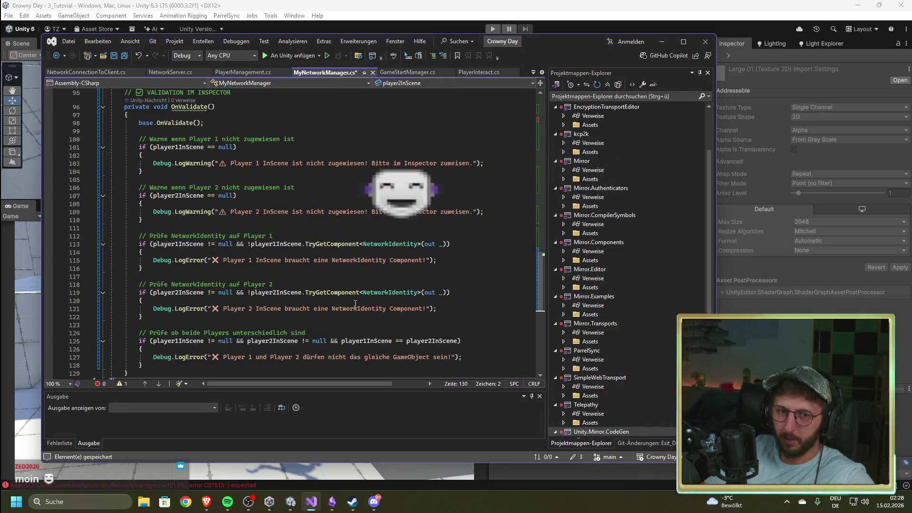
- Save the now-compiling MyNetworkManager.cs and return to the Unity editor
scroll(353, 298, "down", 1)
scroll(353, 295, "down", 1)
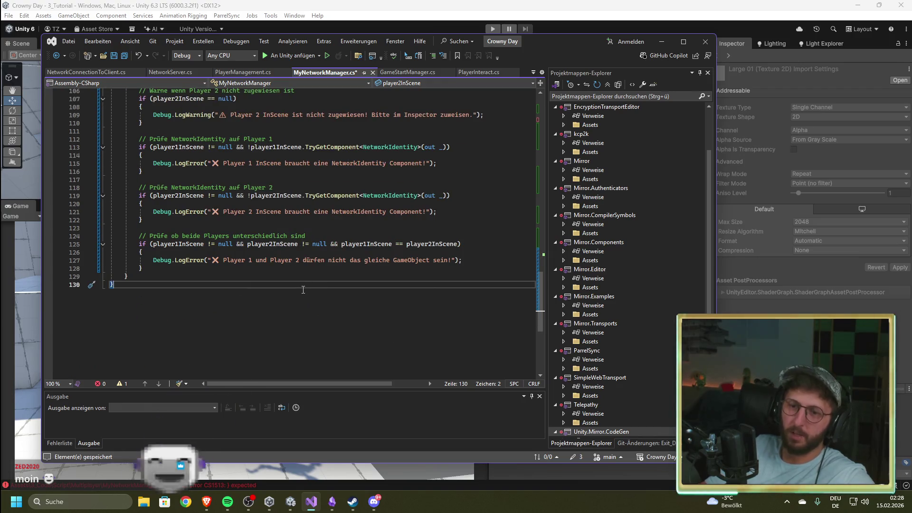
scroll(299, 303, "up", 6)
key("ctrl+s")
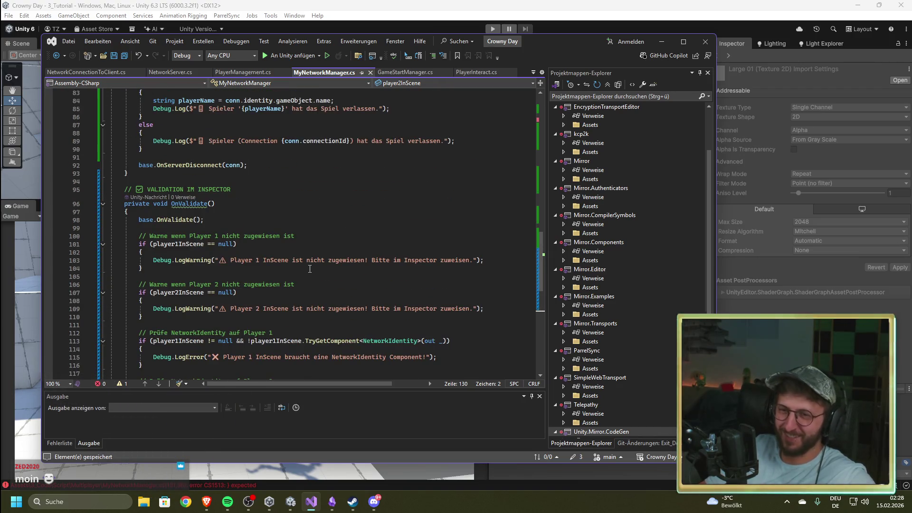
key("alt+Tab")
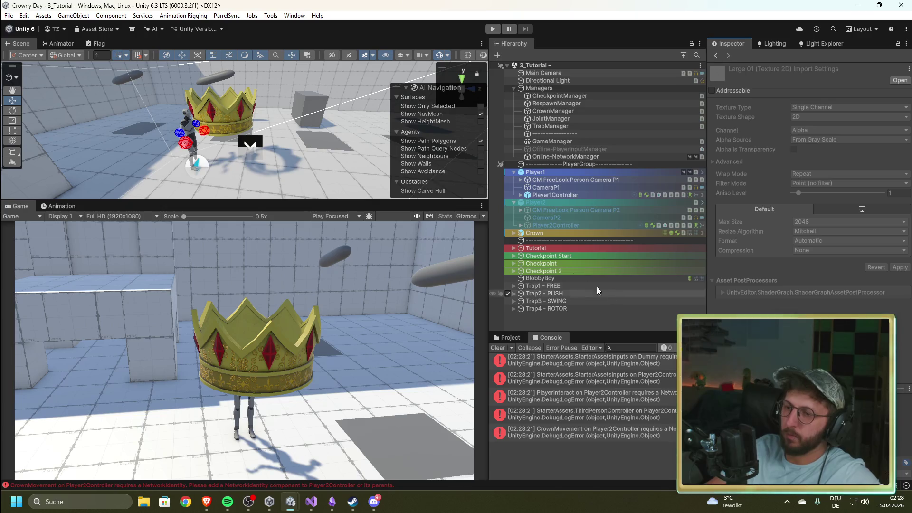
- Toggle the separator object off and on, save the 3_Tutorial scene, and enter play mode
left_click(508, 240)
left_click(509, 240)
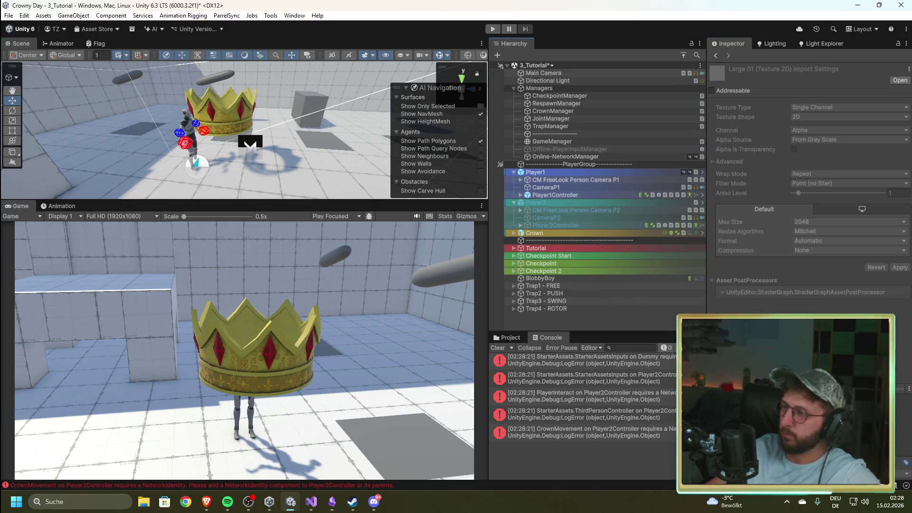
key("ctrl+s")
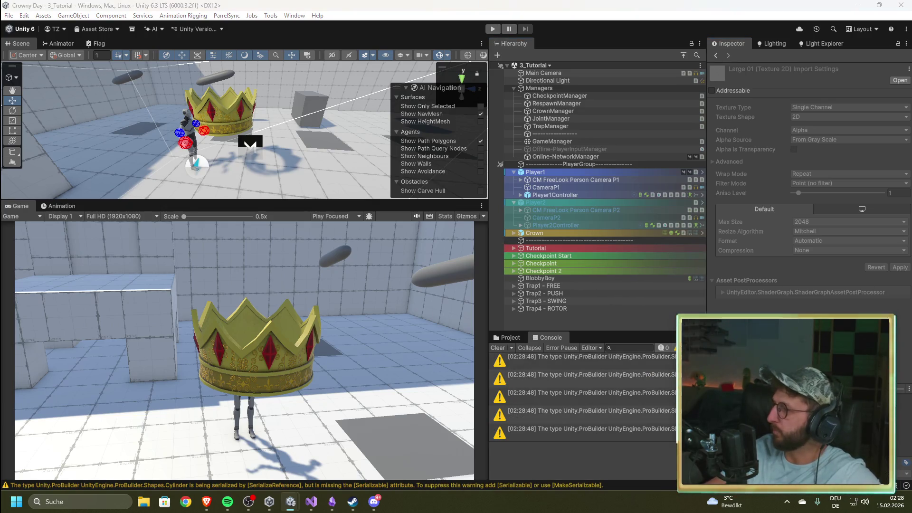
left_click(493, 29)
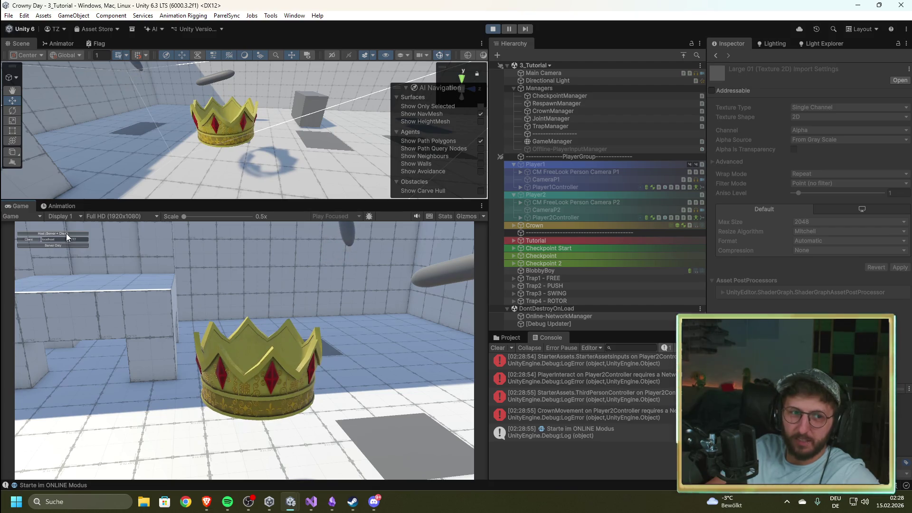
- Start as host and walk Player1 forward toward the crown
left_click(67, 233)
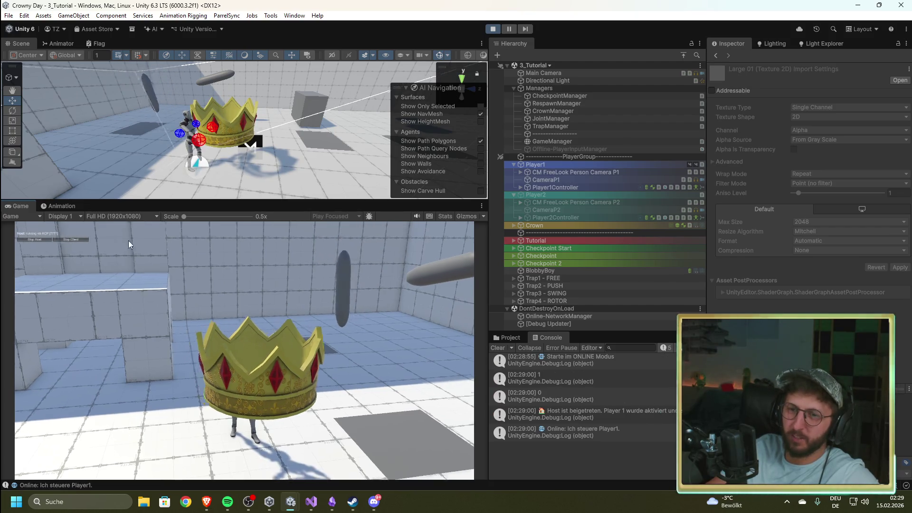
left_click(360, 283)
key("w")
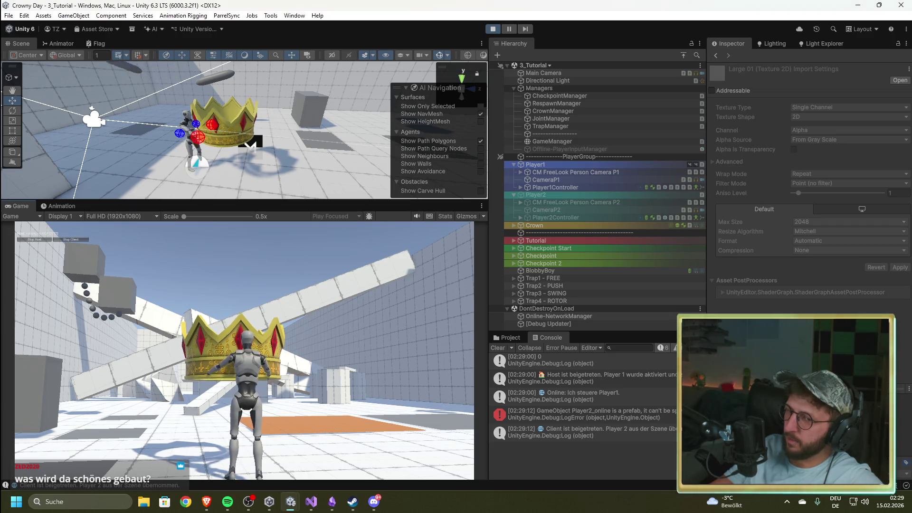
key("w")
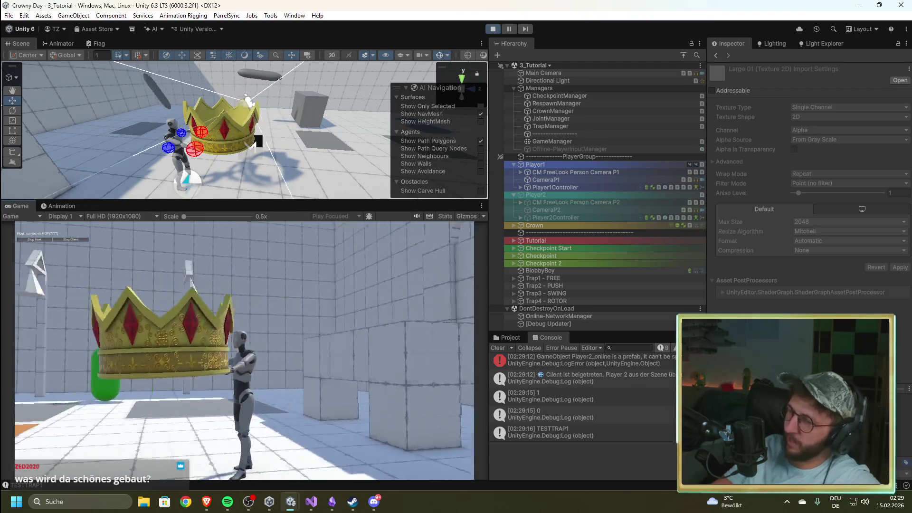
- Read the Player2_online spawn error and client-joined log entries, then stop play mode
scroll(583, 404, "up", 2)
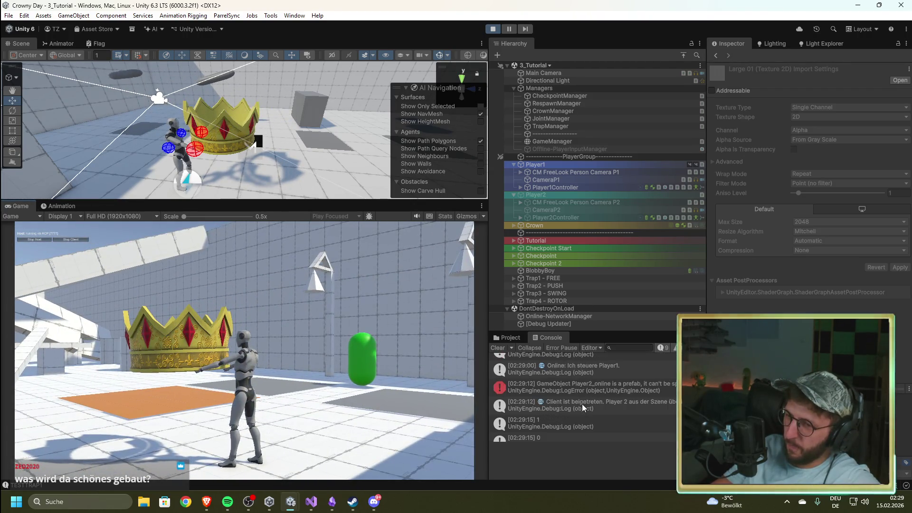
left_click(617, 389)
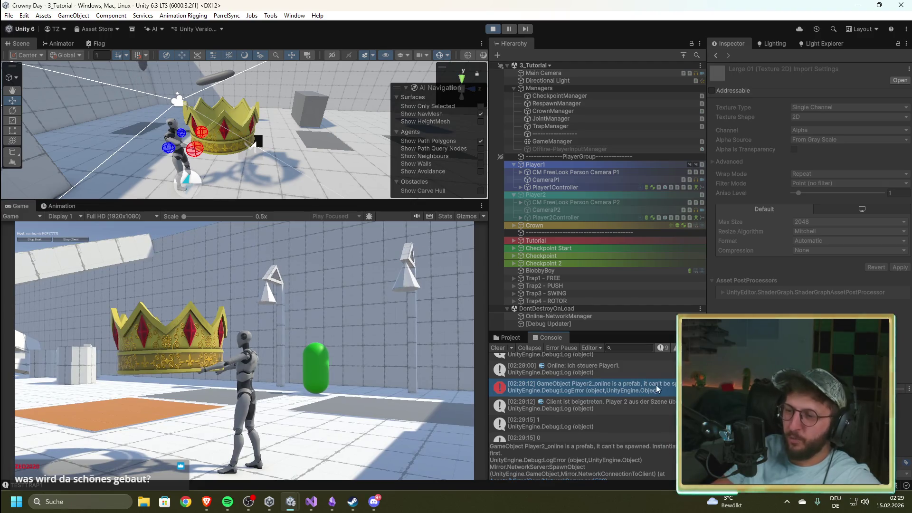
left_click(577, 407)
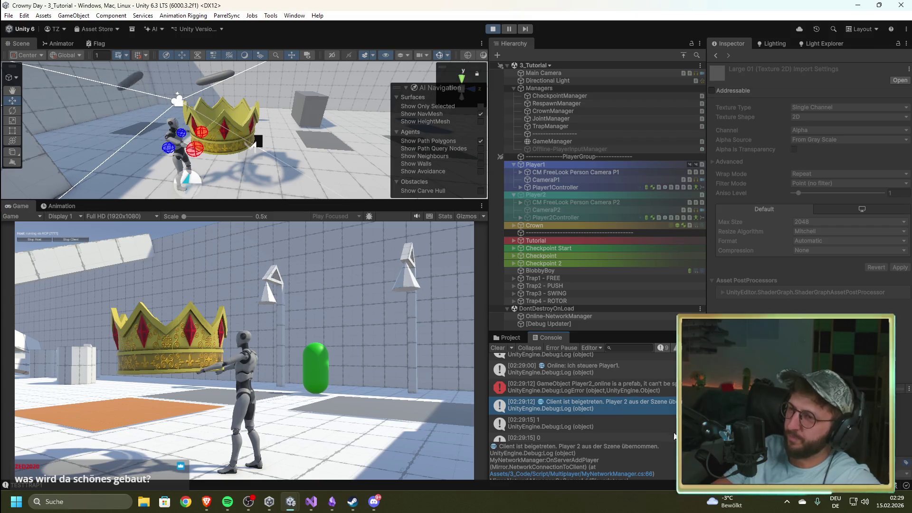
left_click(647, 392)
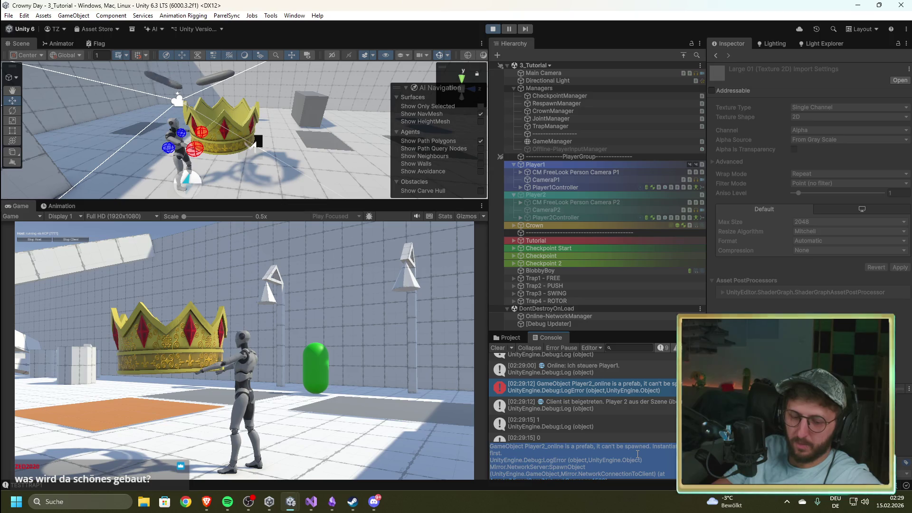
key("ctrl+p")
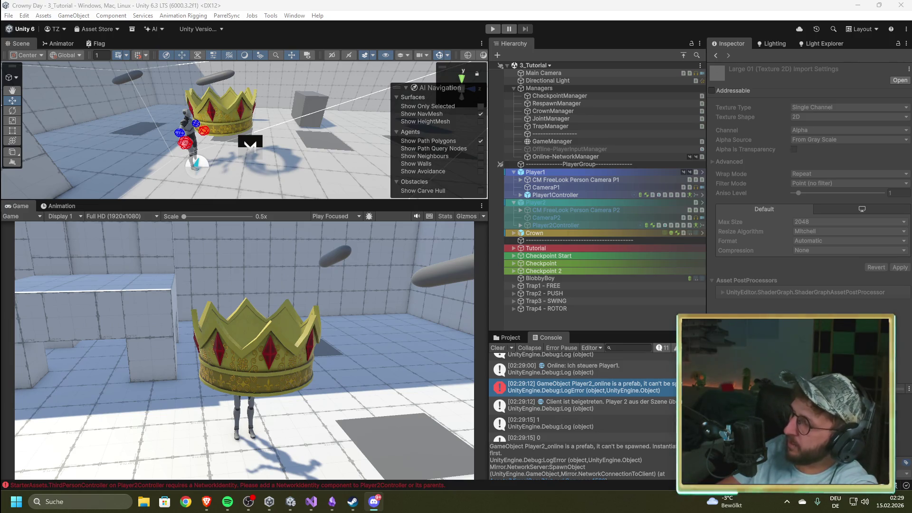
scroll(615, 466, "down", 10)
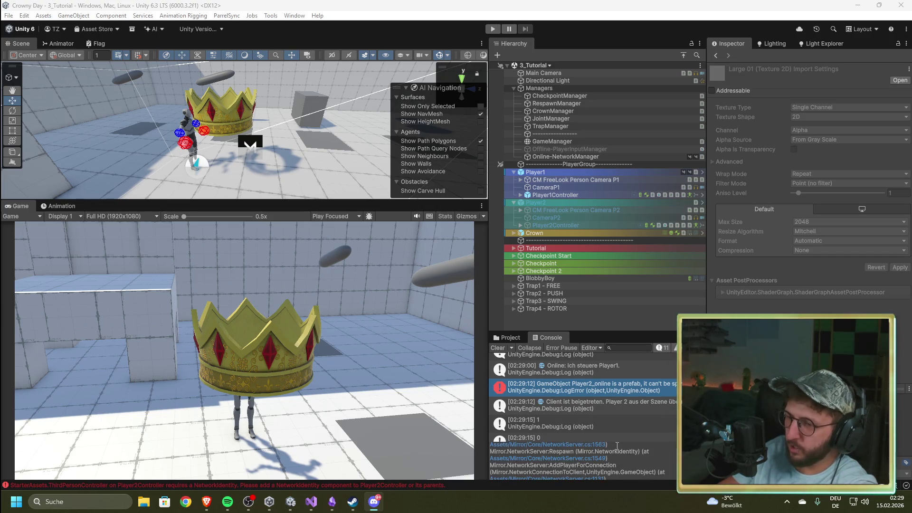
double_click(589, 392)
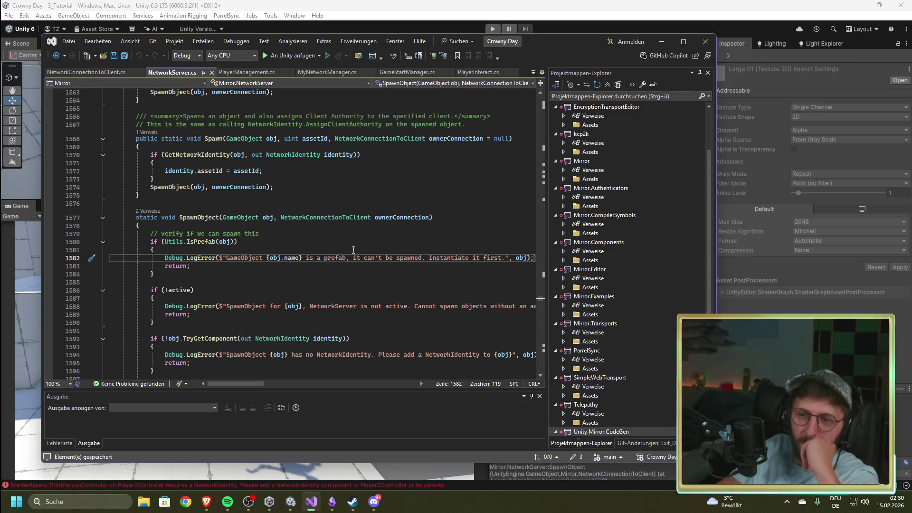
left_click(660, 9)
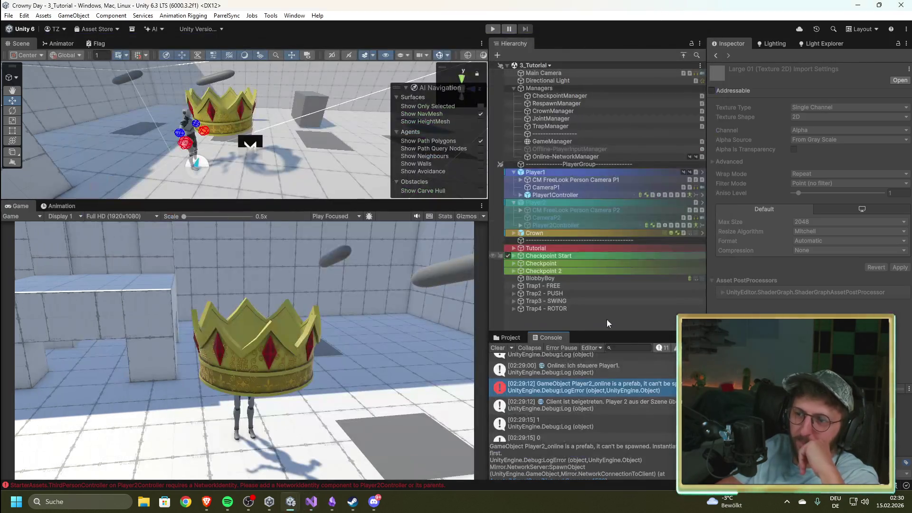
left_click_drag(582, 455, 599, 469)
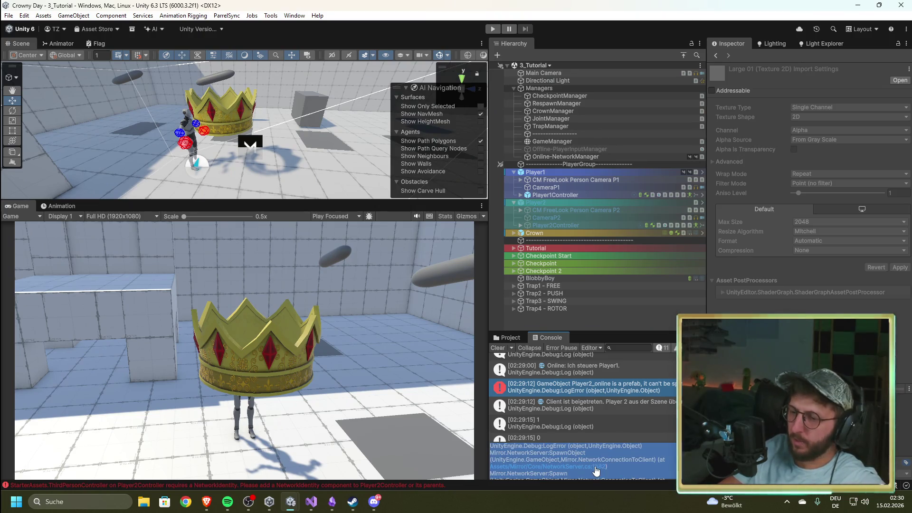
key("alt+Tab")
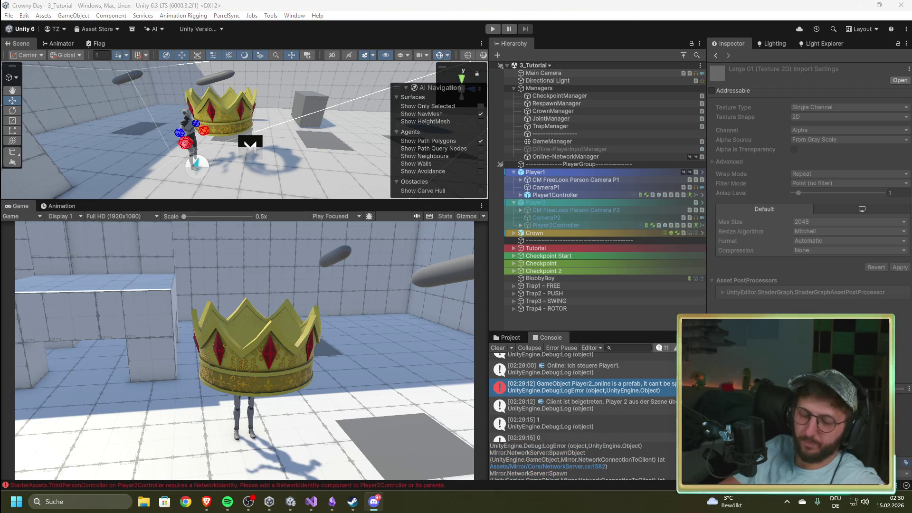
key("alt+Tab")
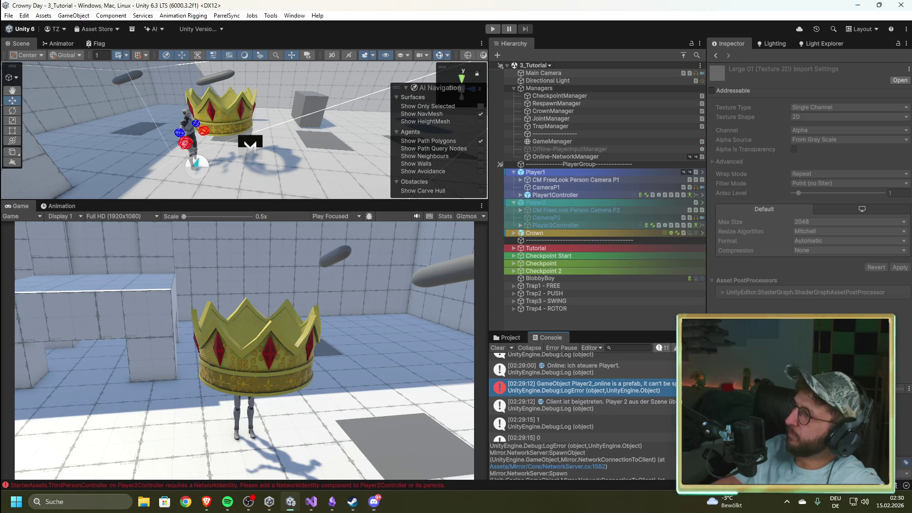
key("alt+Tab")
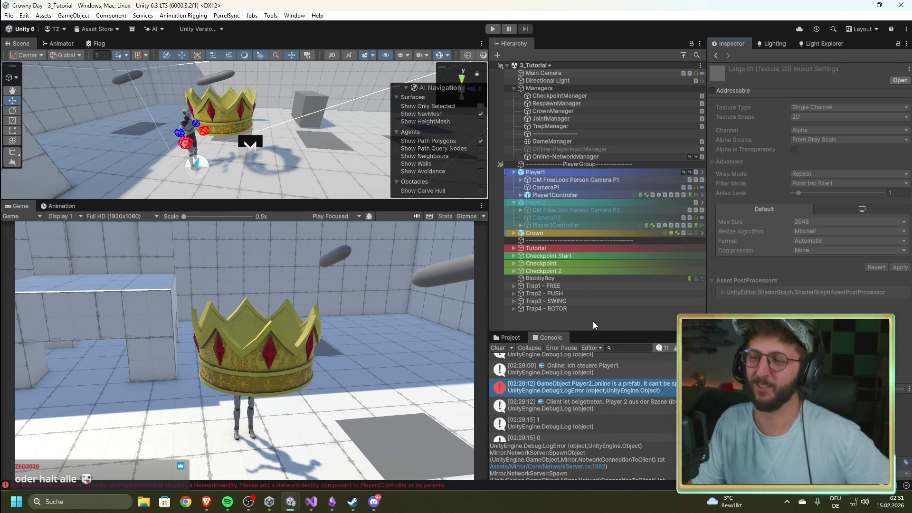
left_click(568, 321)
left_click(581, 405)
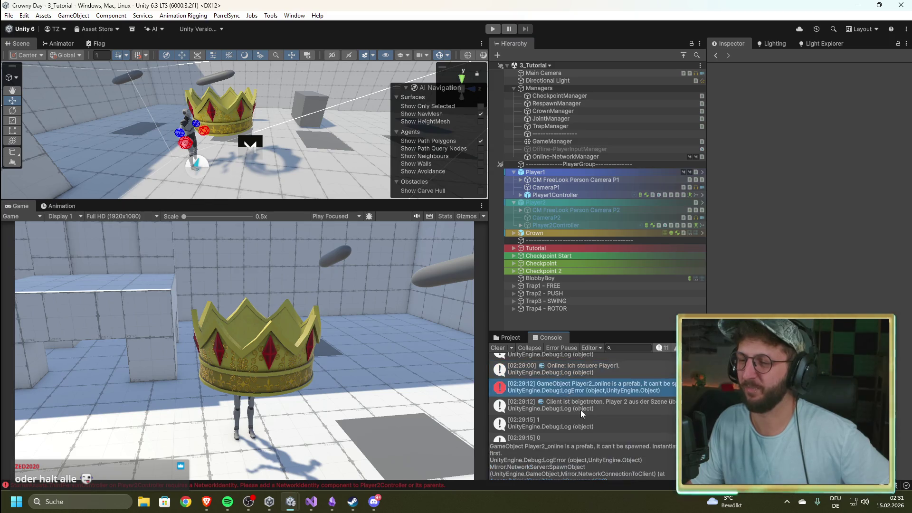
scroll(580, 412, "down", 5)
scroll(578, 418, "down", 3)
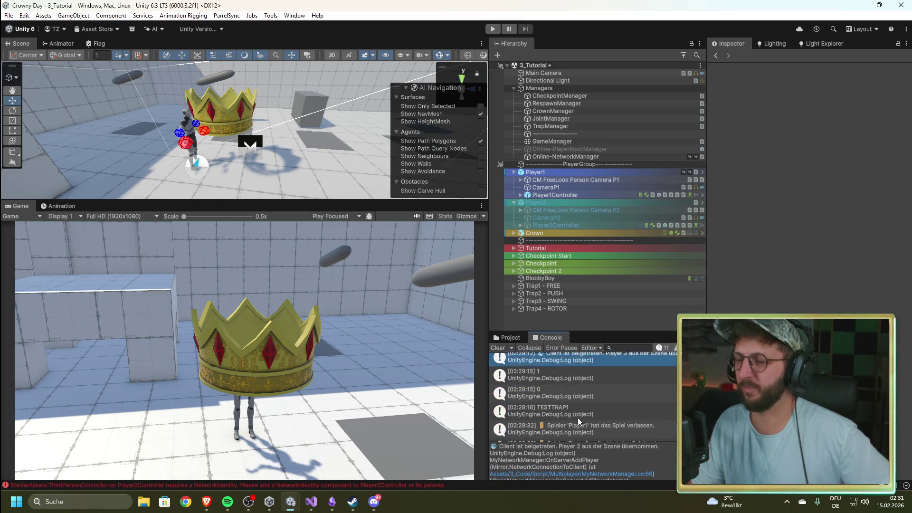
scroll(578, 418, "up", 4)
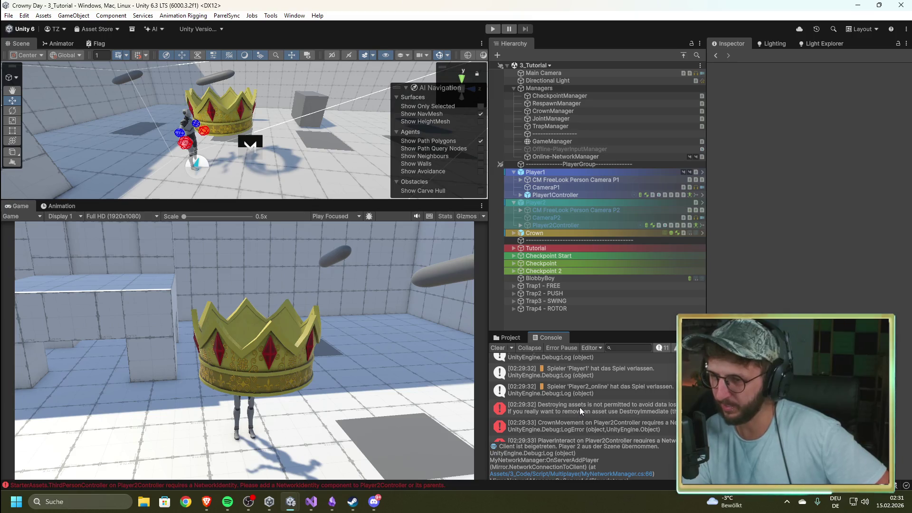
scroll(577, 406, "down", 4)
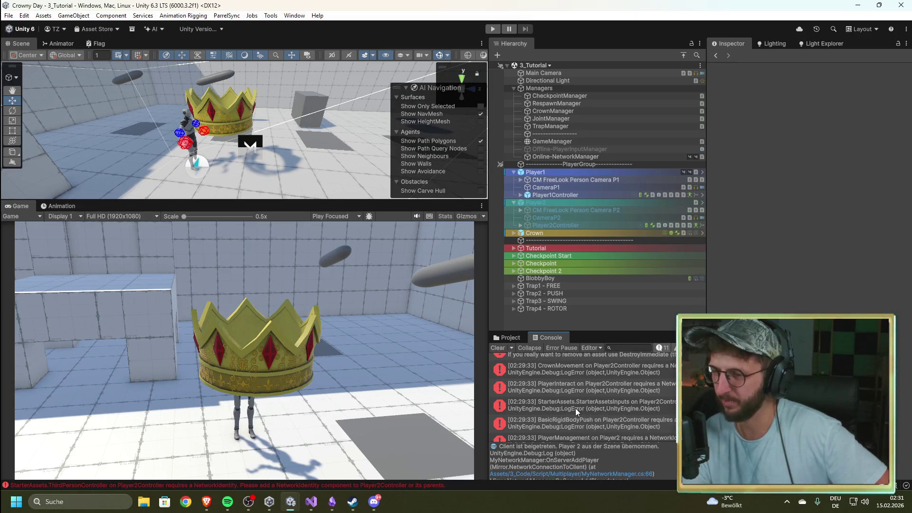
scroll(580, 421, "up", 4)
scroll(580, 421, "up", 3)
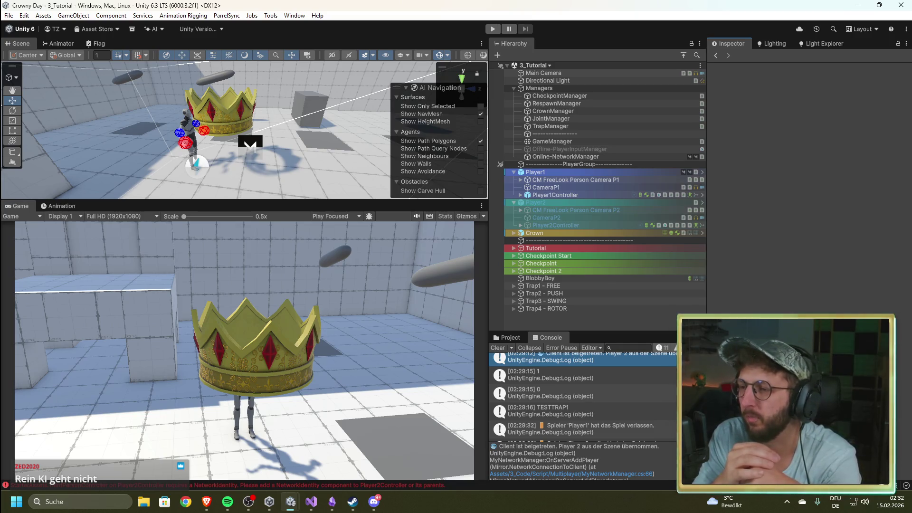
- Switch from the console to the Project assets and open the Player folder under 4_Prefabs
left_click(516, 337)
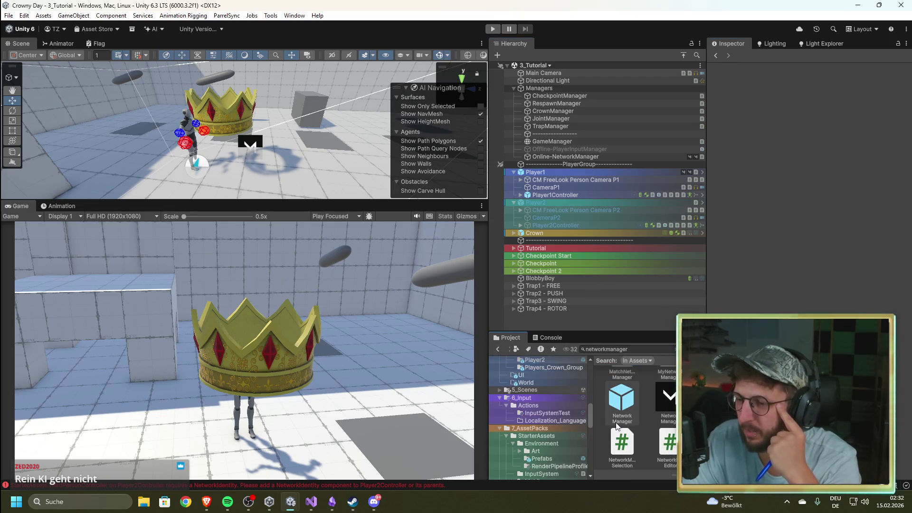
scroll(638, 405, "down", 1)
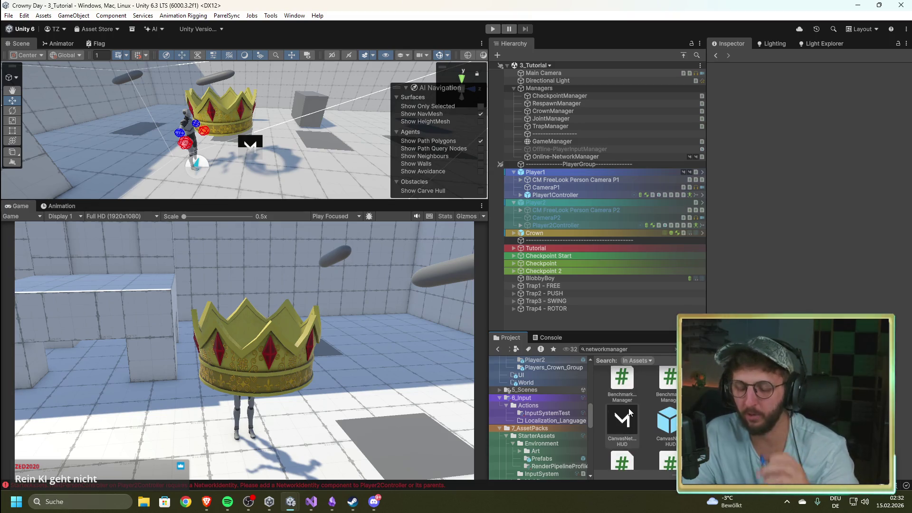
scroll(547, 411, "up", 3)
scroll(546, 411, "down", 1)
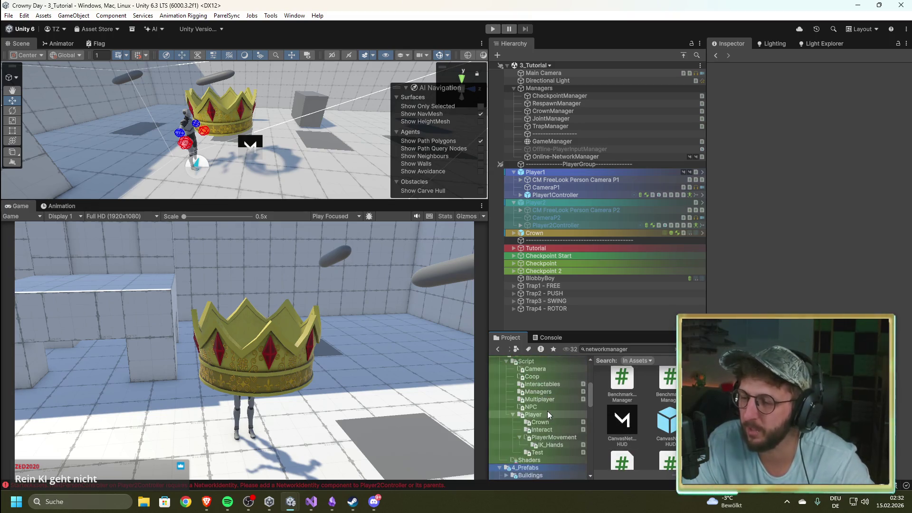
left_click(547, 412)
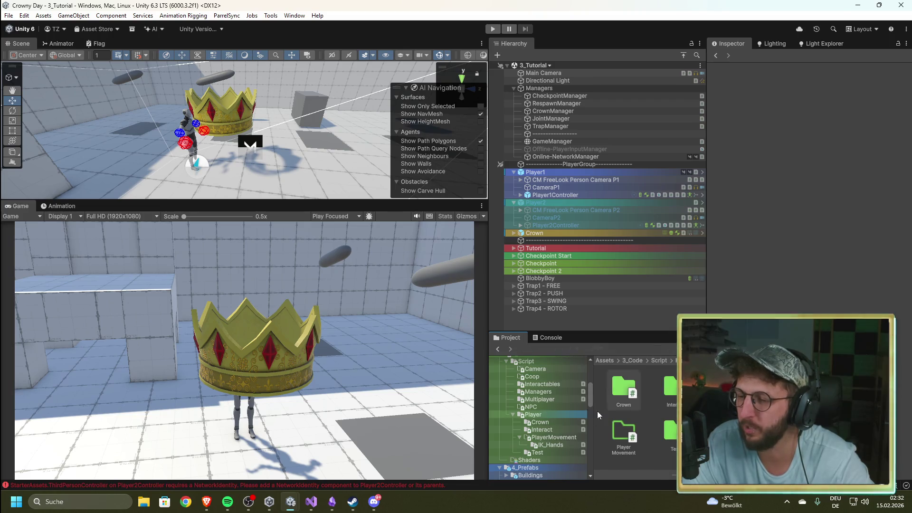
- Open the Player2 prefab folder, drag Player2_online toward the scene, and inspect Player1's networking
scroll(542, 411, "down", 5)
left_click(547, 407)
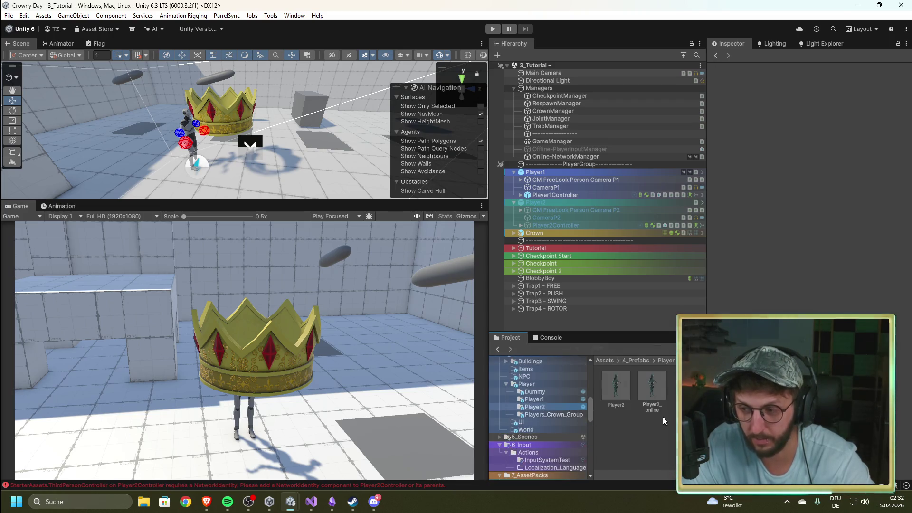
mouse_move(660, 400)
left_mouse_down()
mouse_move(572, 321)
mouse_move(663, 401)
left_mouse_up()
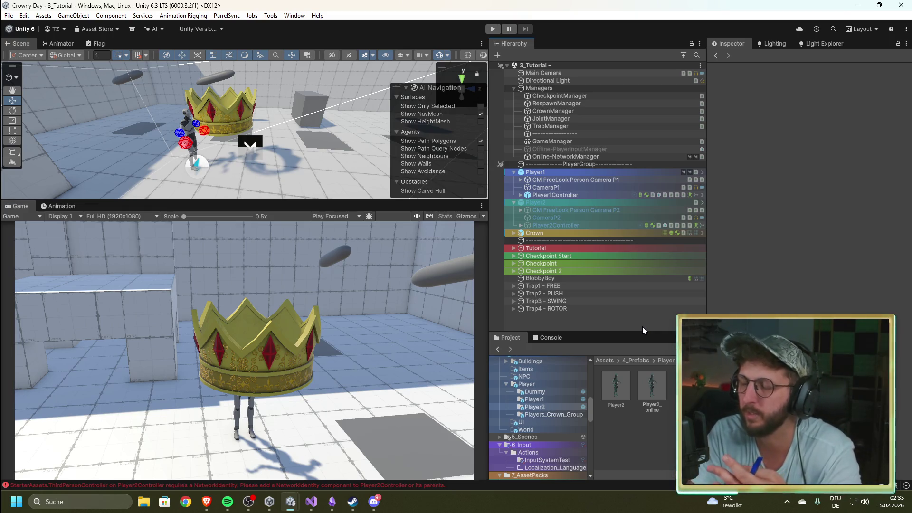
left_click(582, 172)
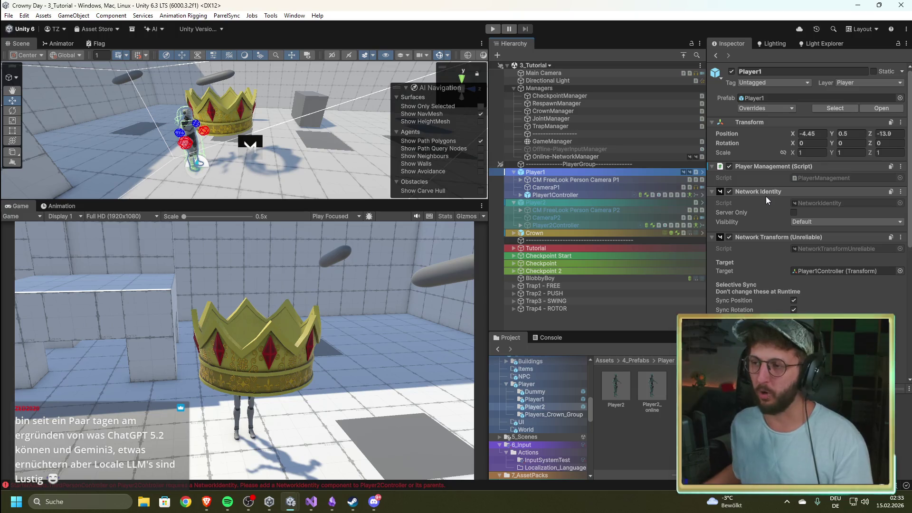
- Select the Player2_online prefab to compare its Player Management and Network Transform with Player1's
left_click(651, 387)
scroll(807, 190, "down", 5)
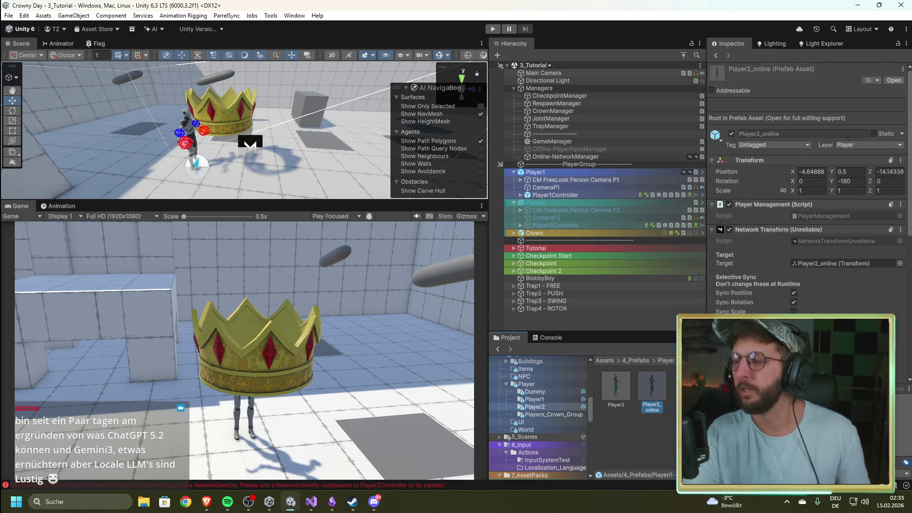
- Deselect the Player2_online prefab so the Inspector is empty
left_click(631, 443)
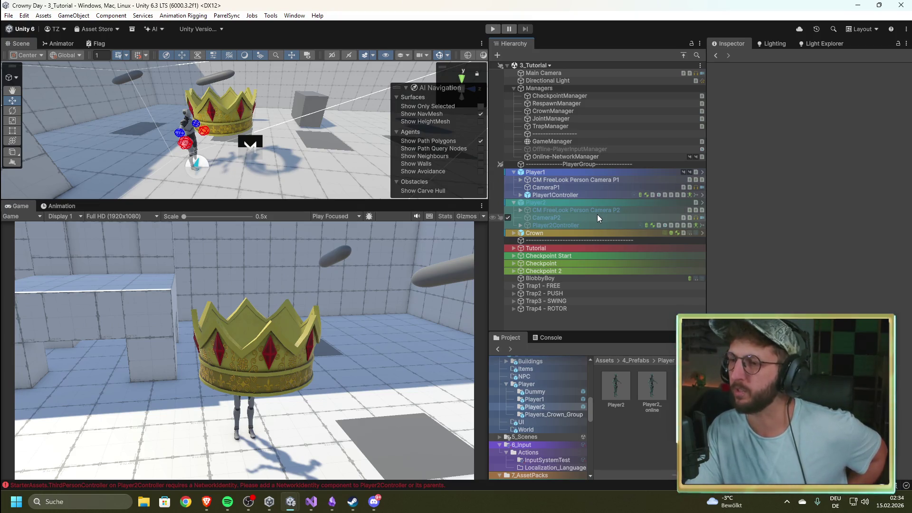
left_click(580, 116)
left_click(579, 110)
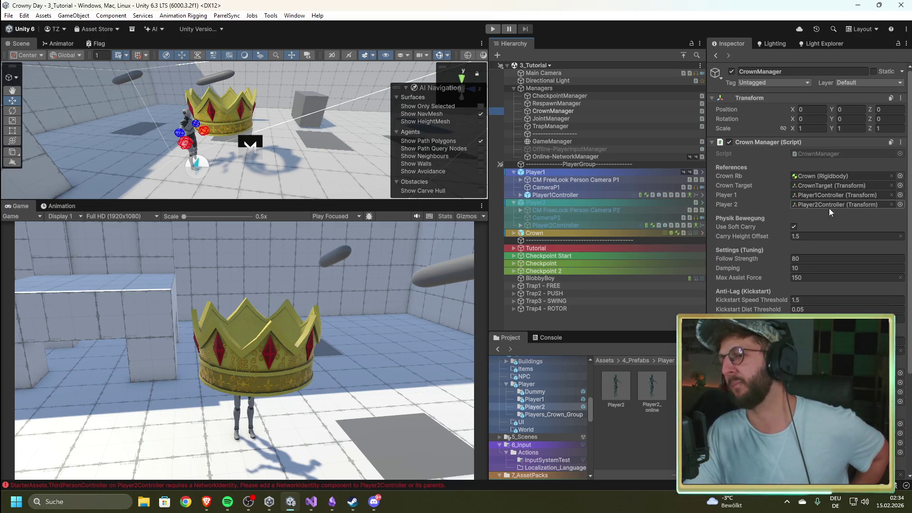
left_click(641, 327)
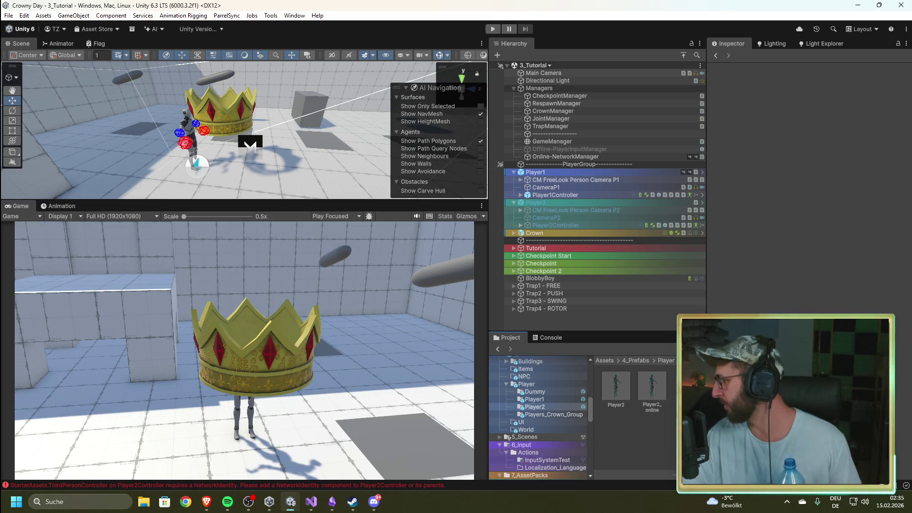
key("alt+Tab")
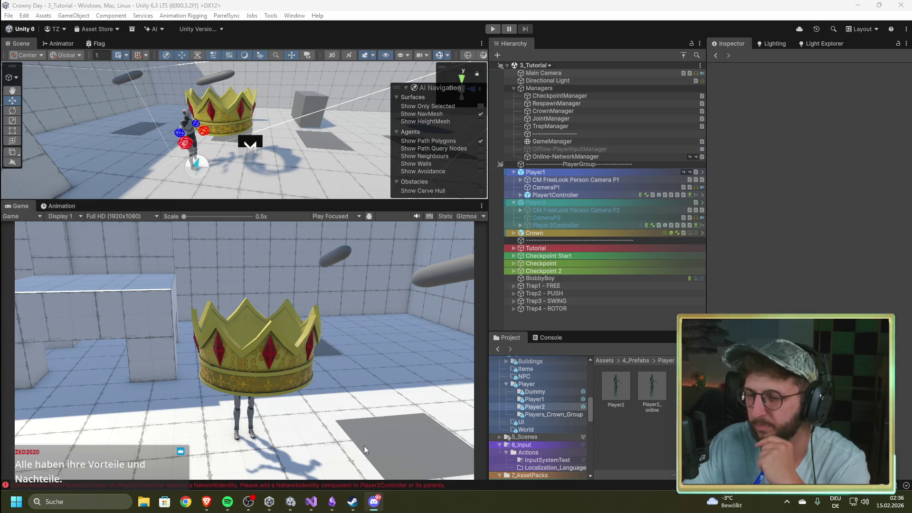
left_click(311, 502)
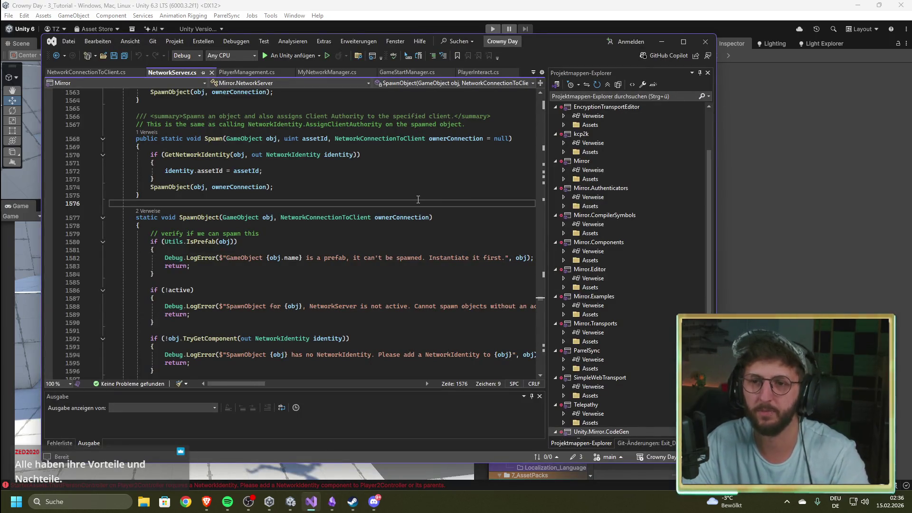
- Close the NetworkServer.cs view, revert MyNetworkManager.cs to its earlier shorter code, and save it
left_click(212, 73)
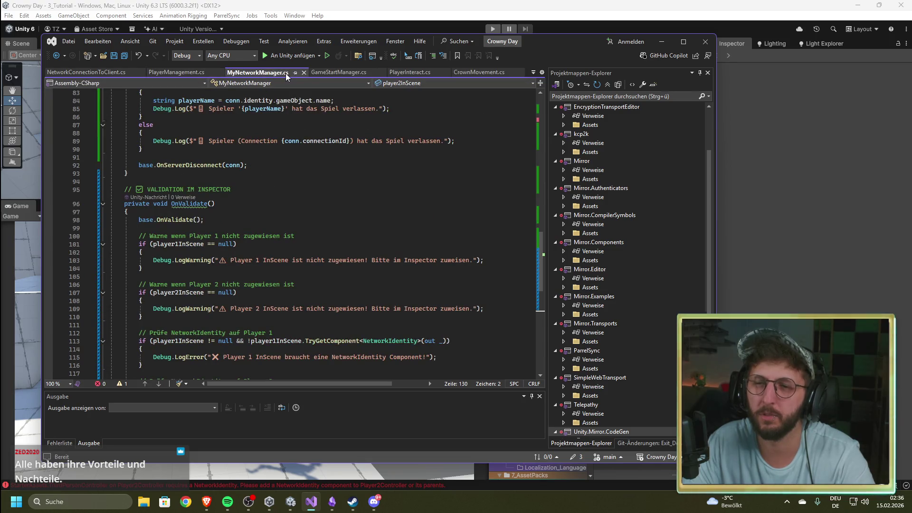
left_click(307, 213)
key("ctrl+z")
key("ctrl+z")
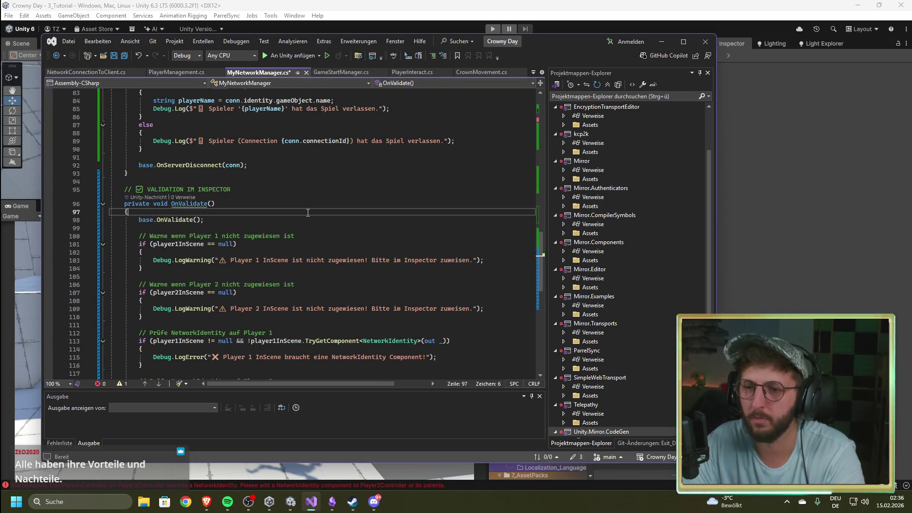
left_click(332, 235)
key("ctrl+s")
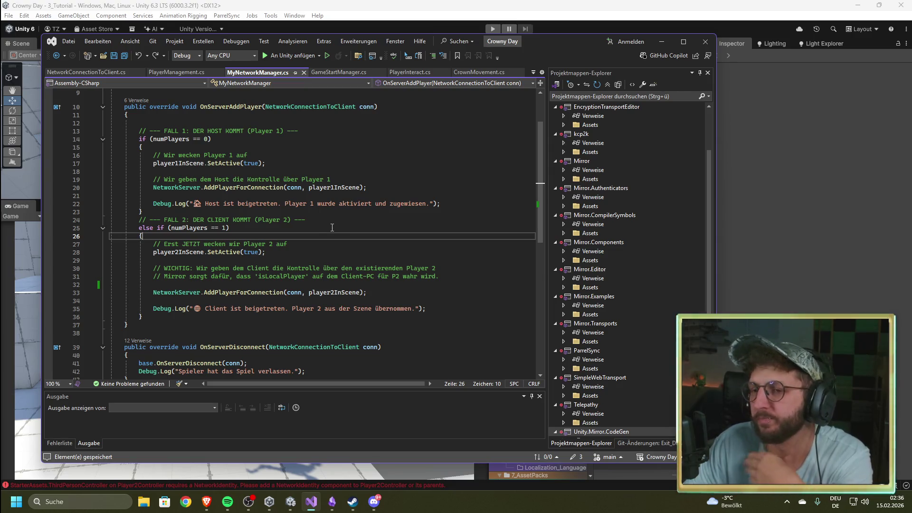
- Review the lines in MyNetworkManager.cs that activate Player 1 and Player 2
scroll(350, 250, "up", 3)
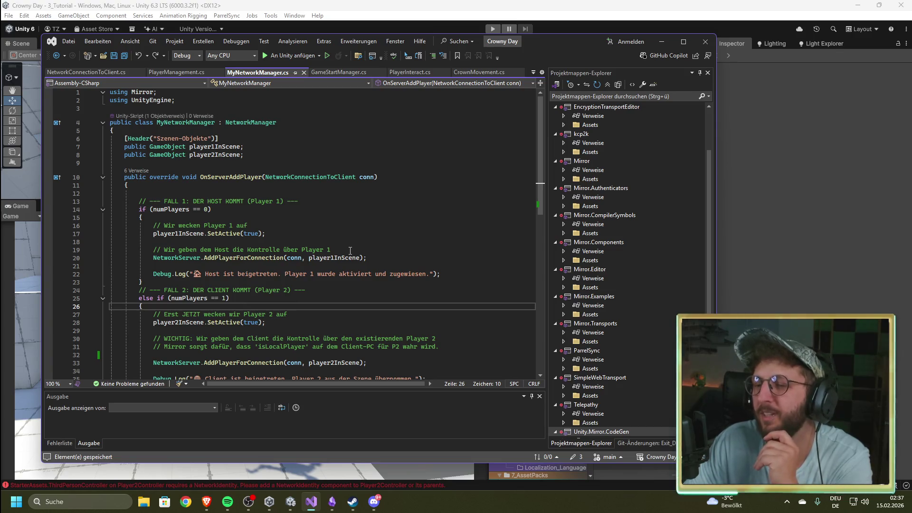
left_click(349, 226)
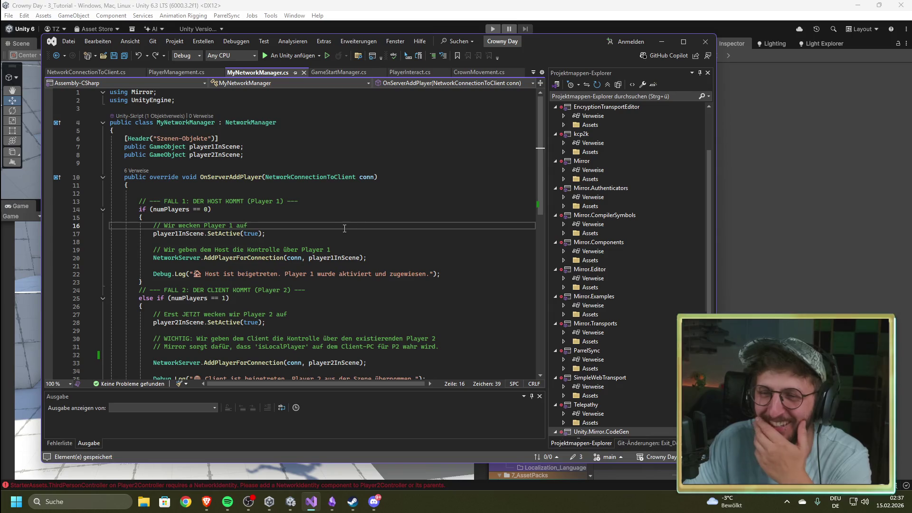
scroll(346, 228, "down", 5)
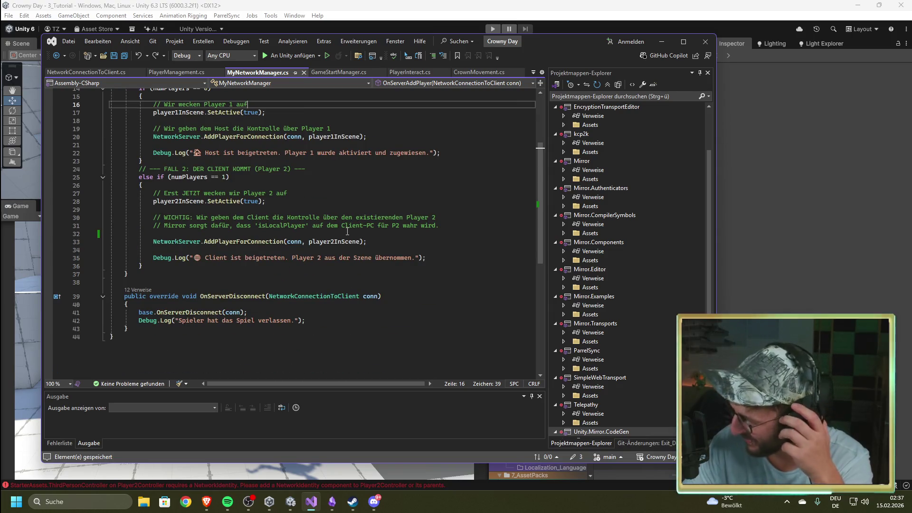
left_click(366, 198)
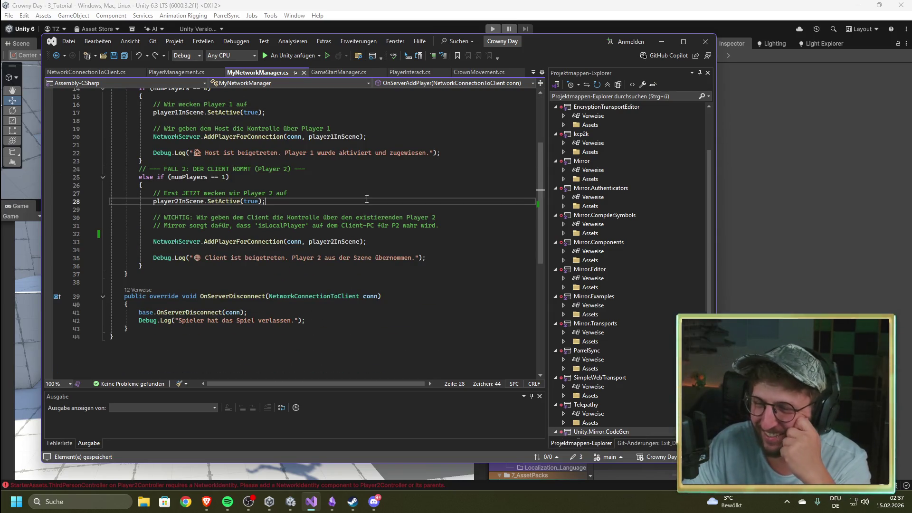
scroll(366, 202, "up", 4)
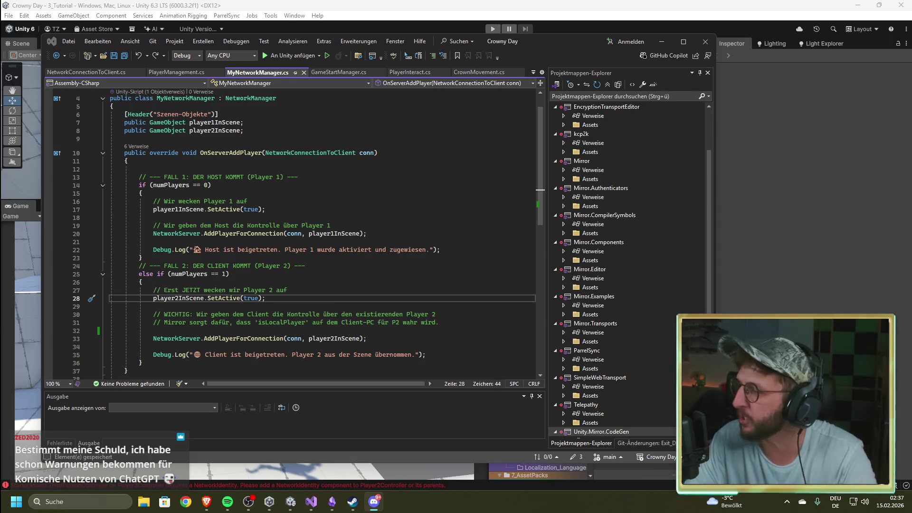
- Paste the new inspector-validating code over MyNetworkManager.cs, save it, and return to Unity
left_click(323, 208)
key("ctrl+a")
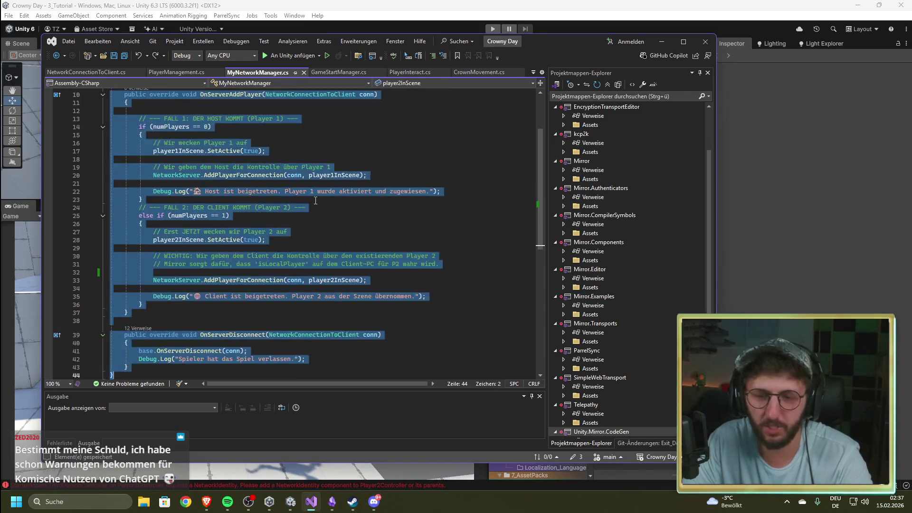
key("ctrl+v")
scroll(369, 241, "up", 5)
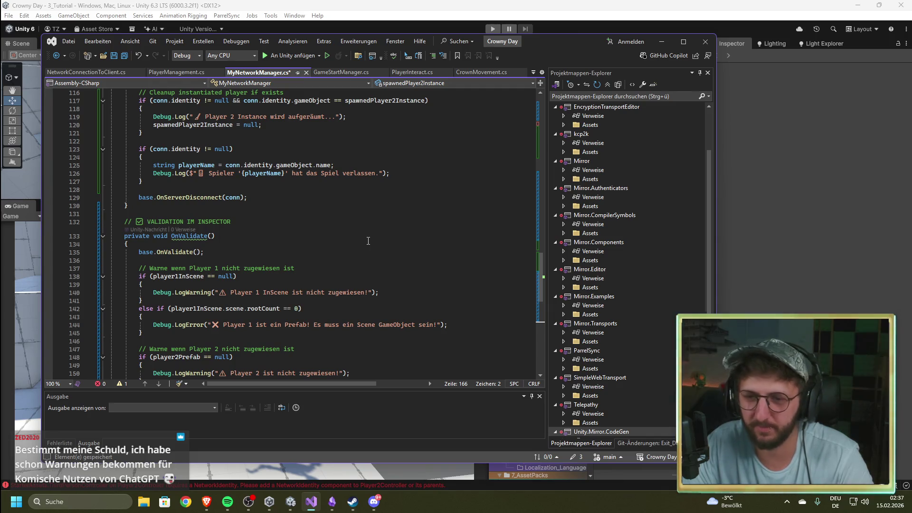
key("ctrl+s")
left_click(654, 3)
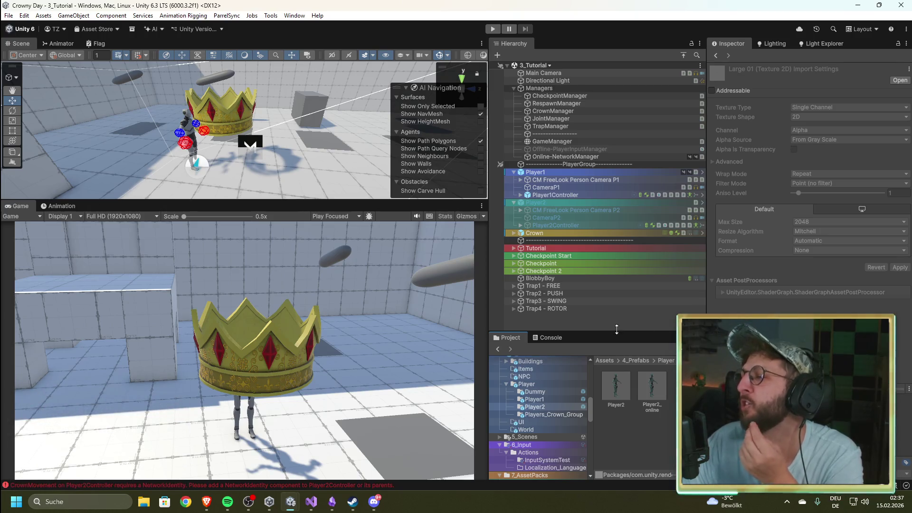
- Show the console error log and inspect the Offline-PlayerInputManager settings
key("alt+Tab")
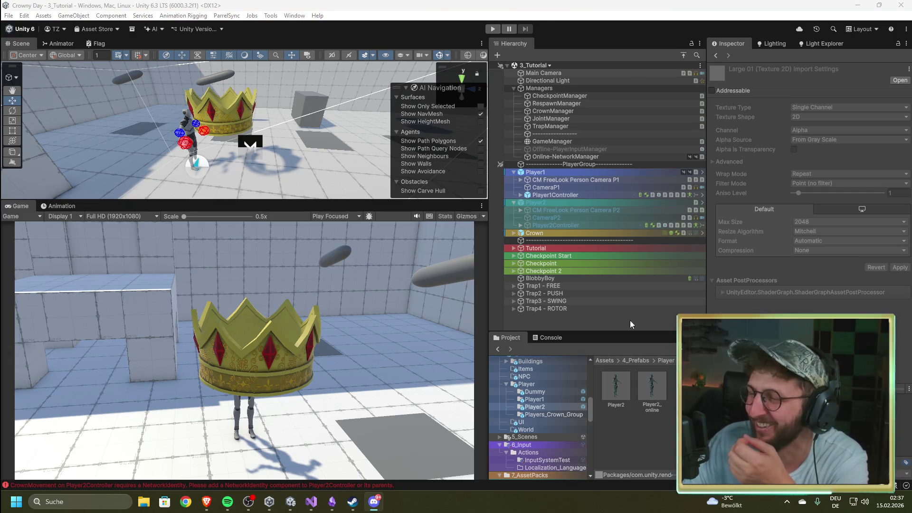
left_click(552, 338)
left_click(511, 336)
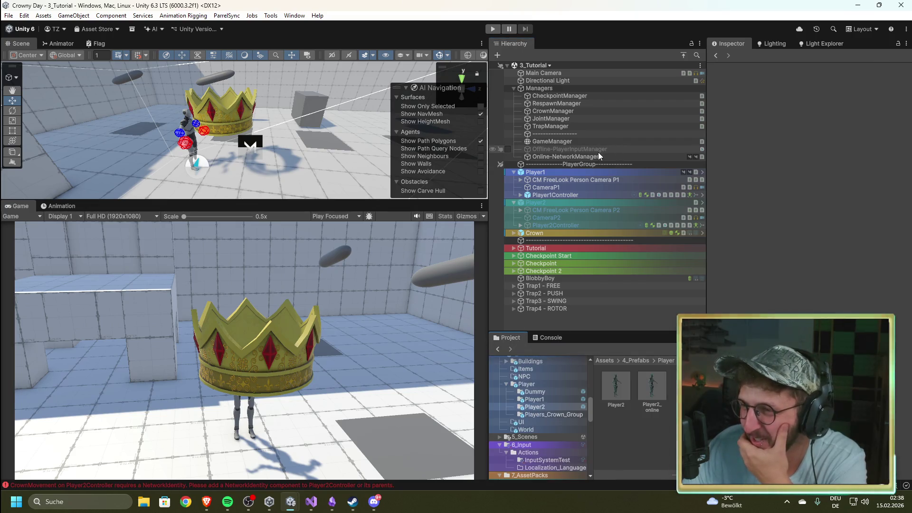
left_click(598, 150)
- Inspect the Online-NetworkManager's network settings, then switch to the Crowny Day_clone_0 editor
left_click(597, 157)
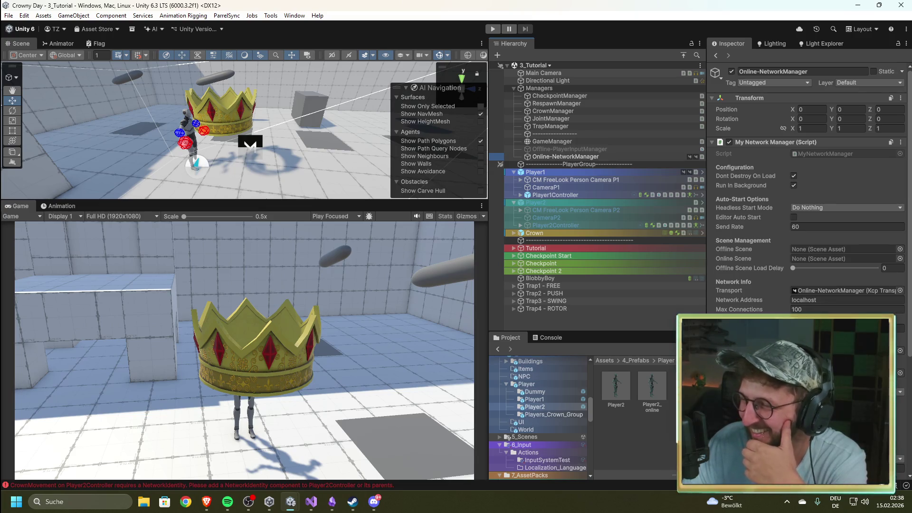
left_click(612, 326)
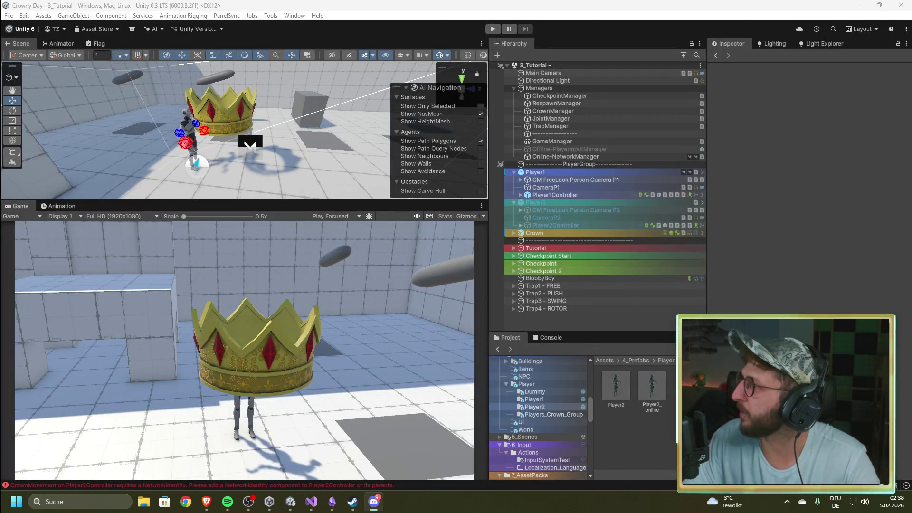
key("alt+Tab")
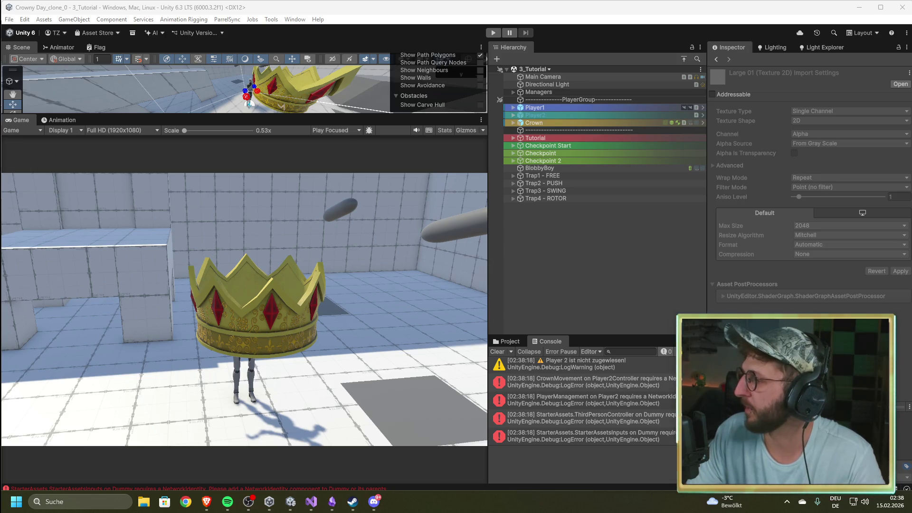
- Move the clone editor window aside and bring Visual Studio back to the front
key("alt+Tab")
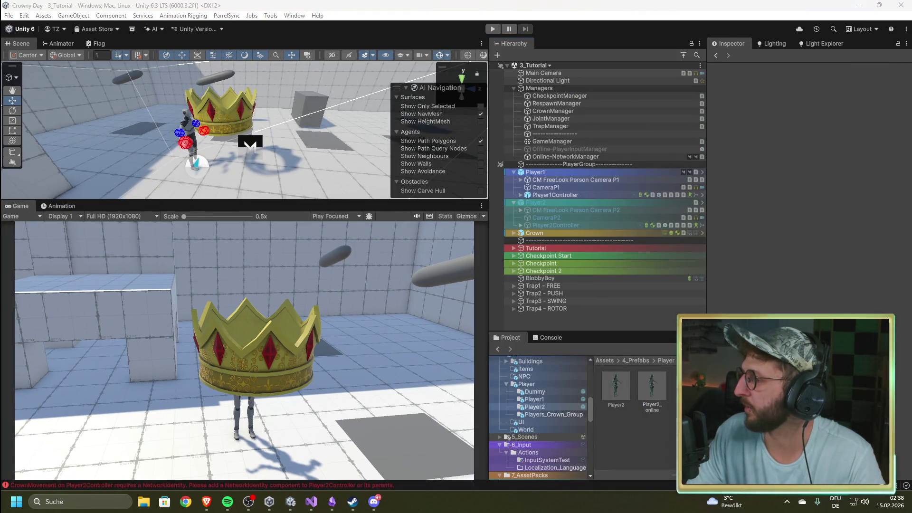
key("alt+Tab")
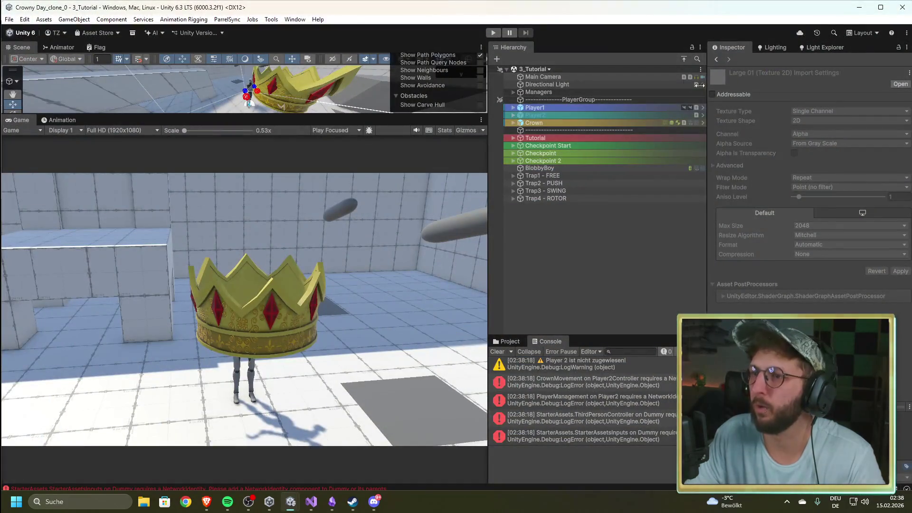
left_click_drag(559, 4, 519, 179)
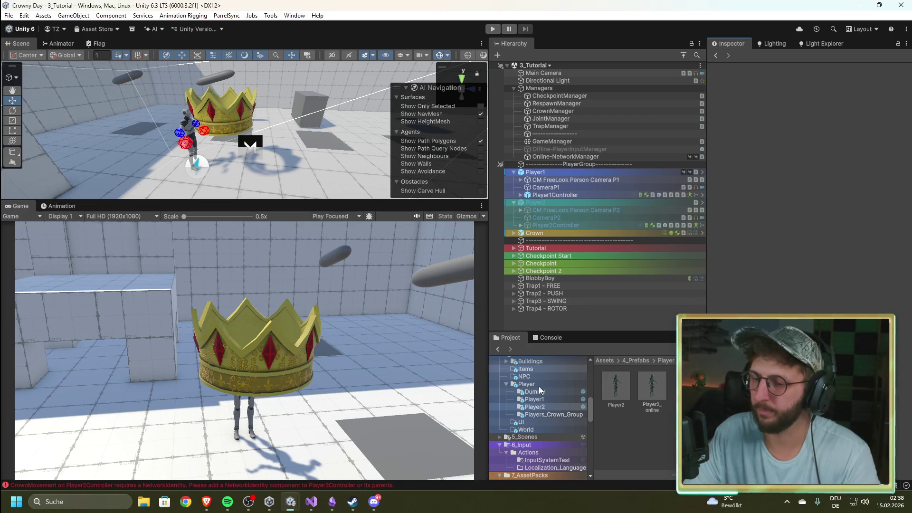
left_click(311, 502)
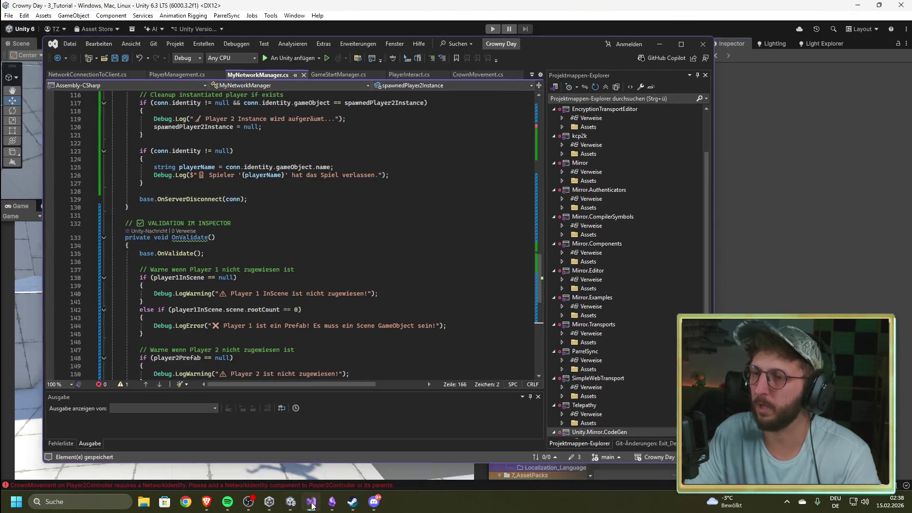
left_click(311, 504)
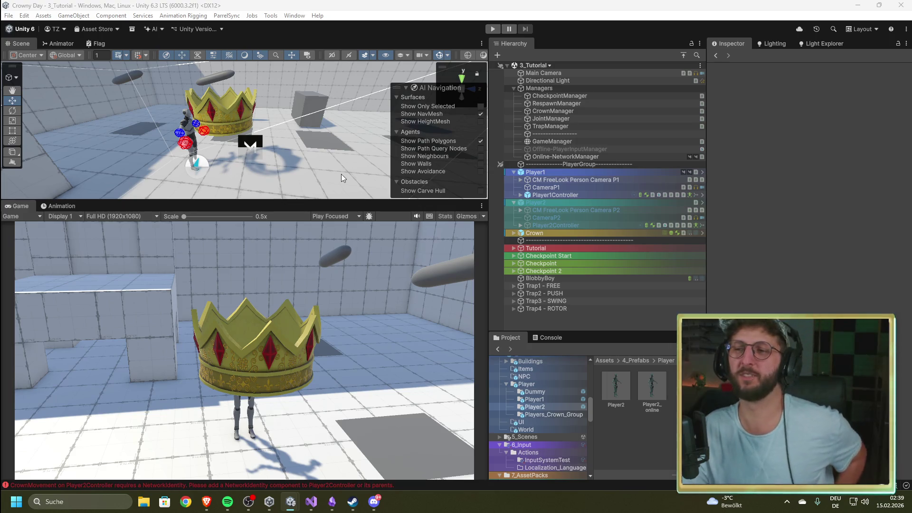
- Play the scene as Host (Server + Client), check the console log, then stop play mode
left_click(488, 29)
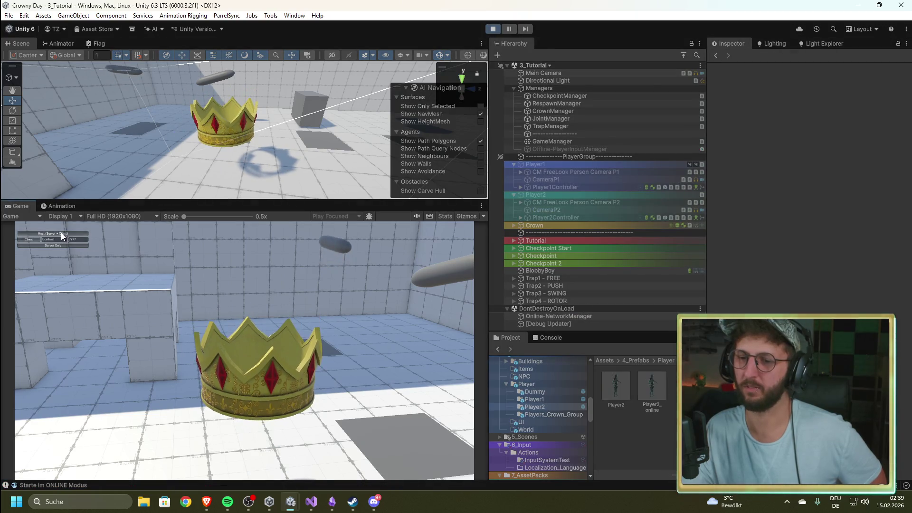
left_click(60, 233)
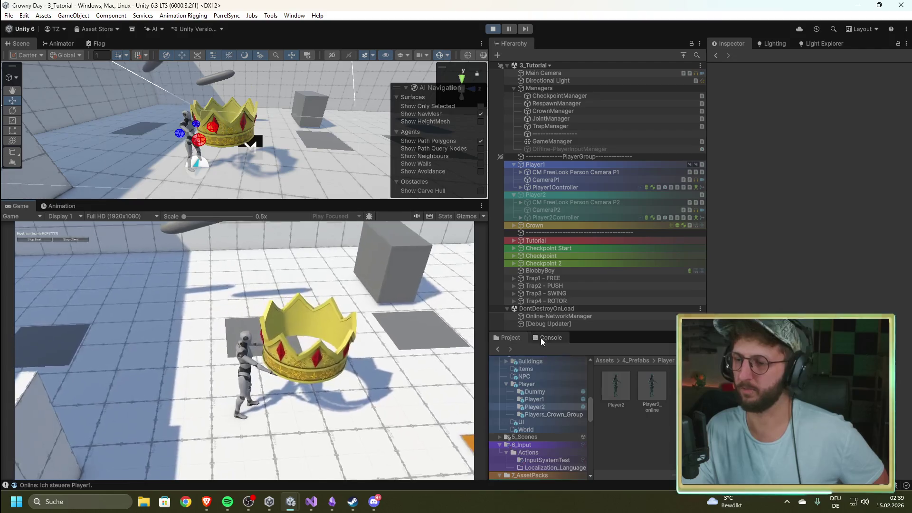
left_click(541, 338)
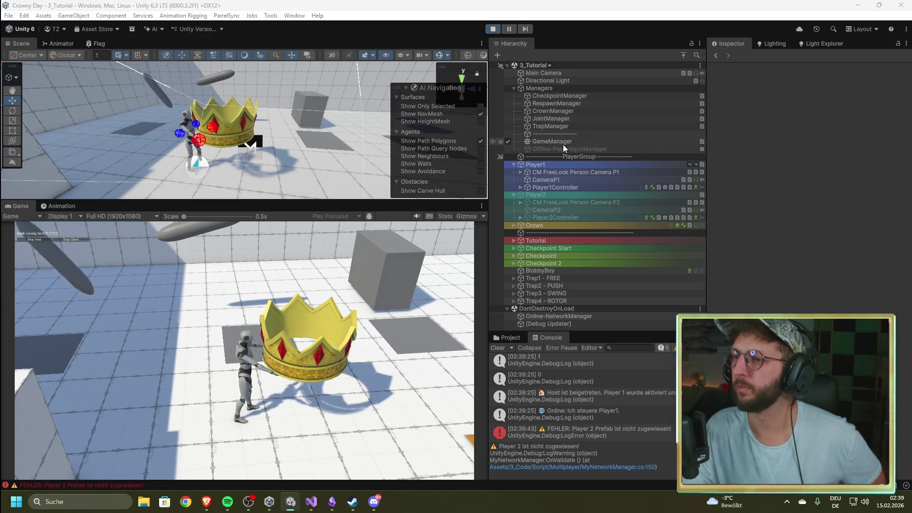
key("ctrl+p")
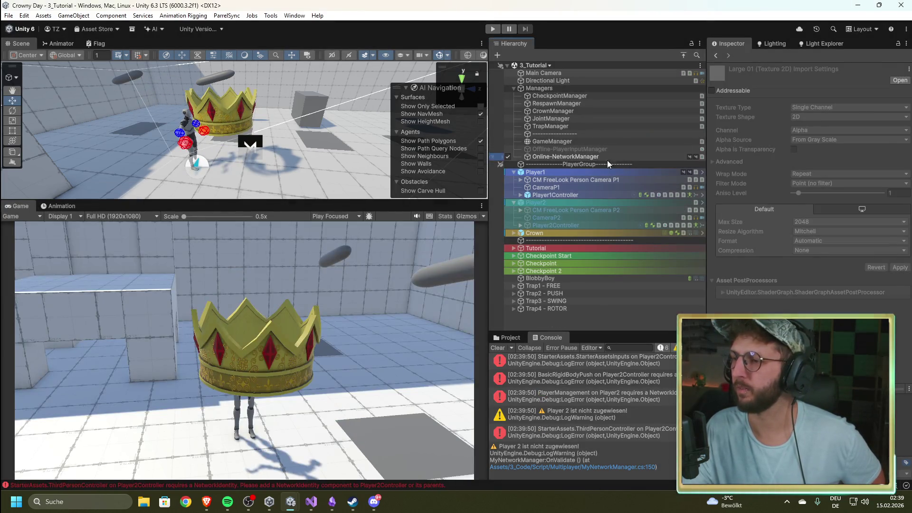
- Assign the Player2_online prefab to the Online-NetworkManager's Player 2 prefab field
left_click(600, 157)
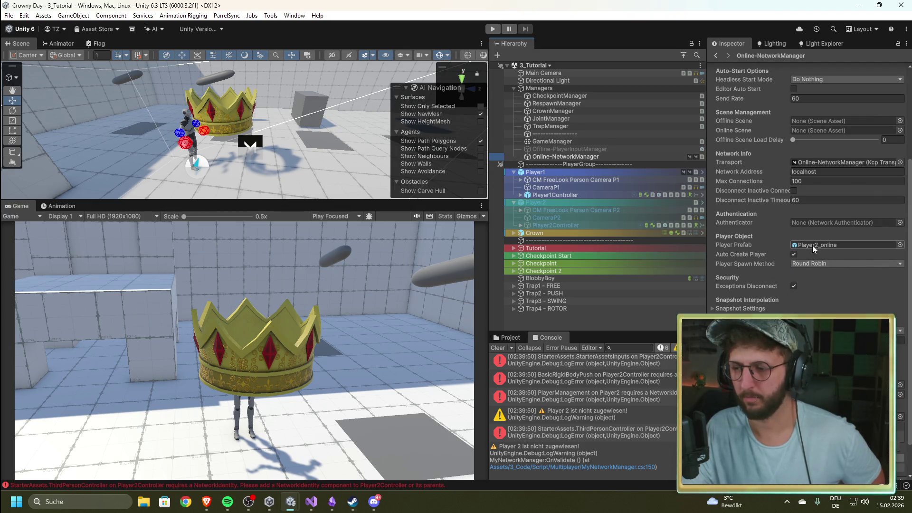
left_click(618, 412)
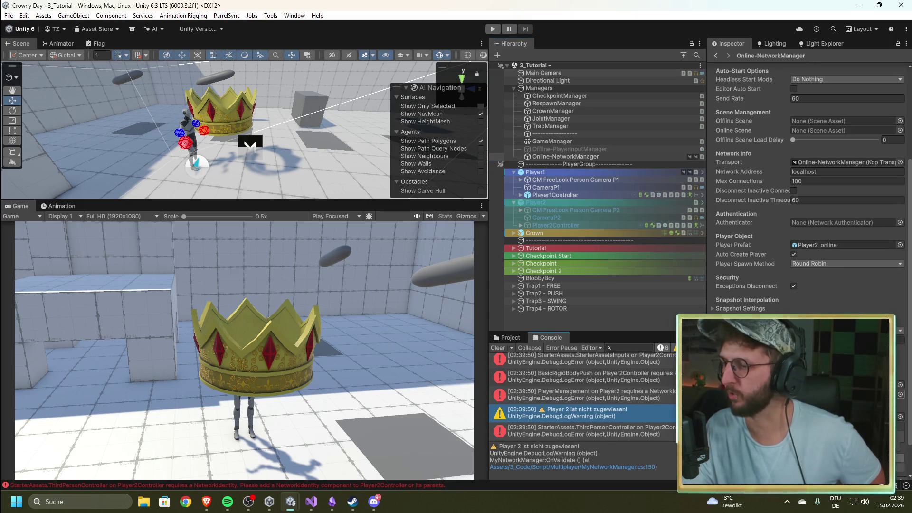
left_click(507, 337)
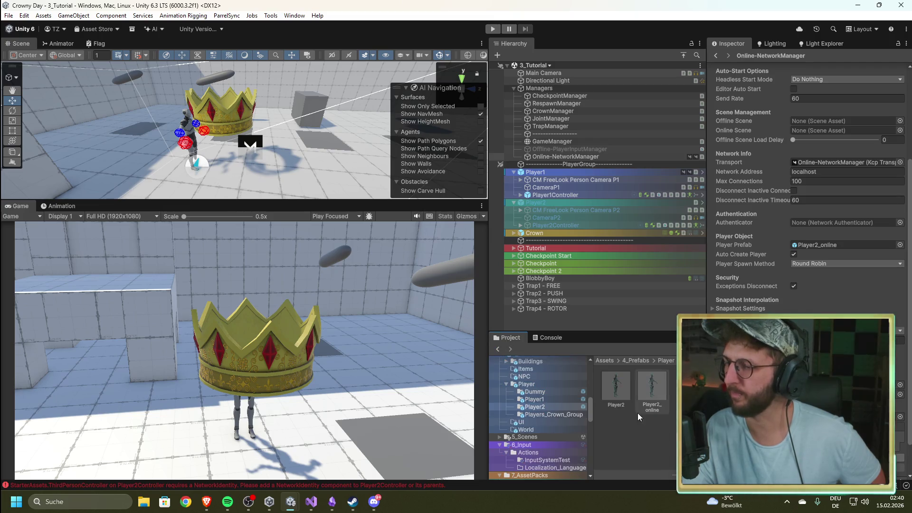
left_click_drag(651, 386, 845, 245)
left_click(666, 454)
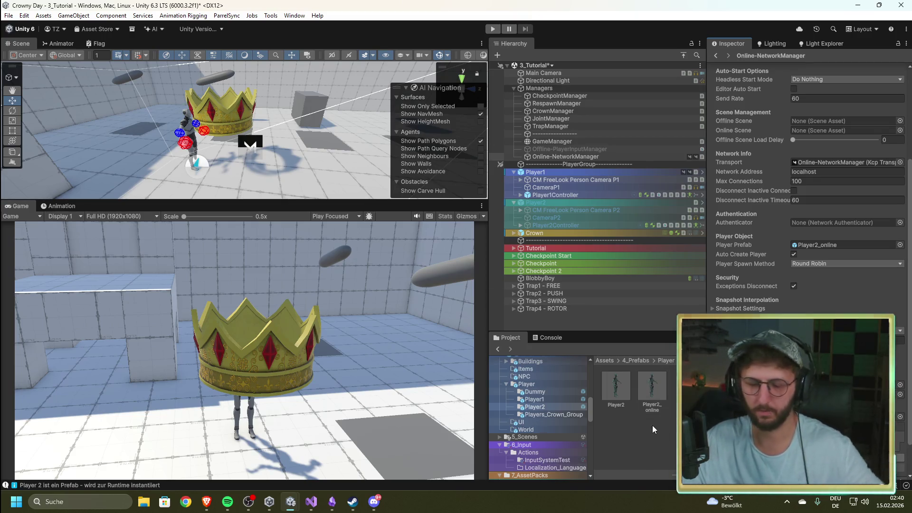
left_click(652, 450)
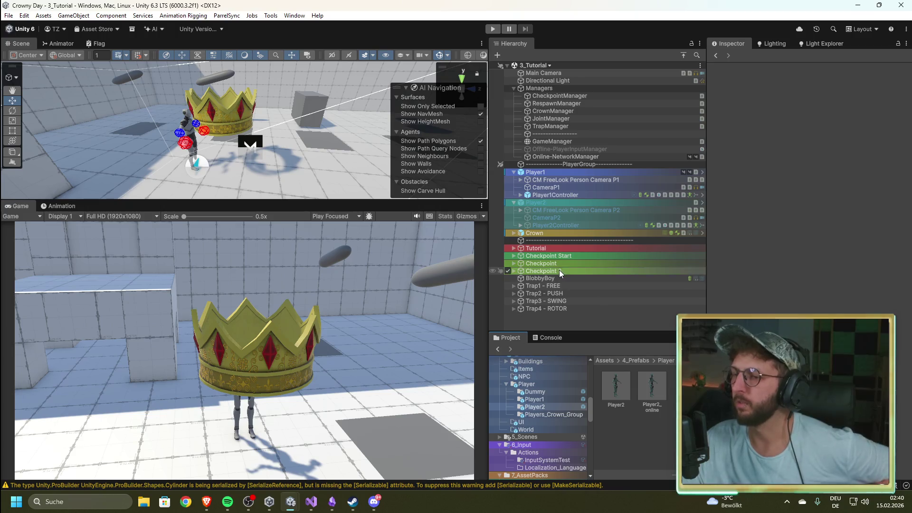
- Inspect Player1Controller's components and start play mode again
left_click(559, 220)
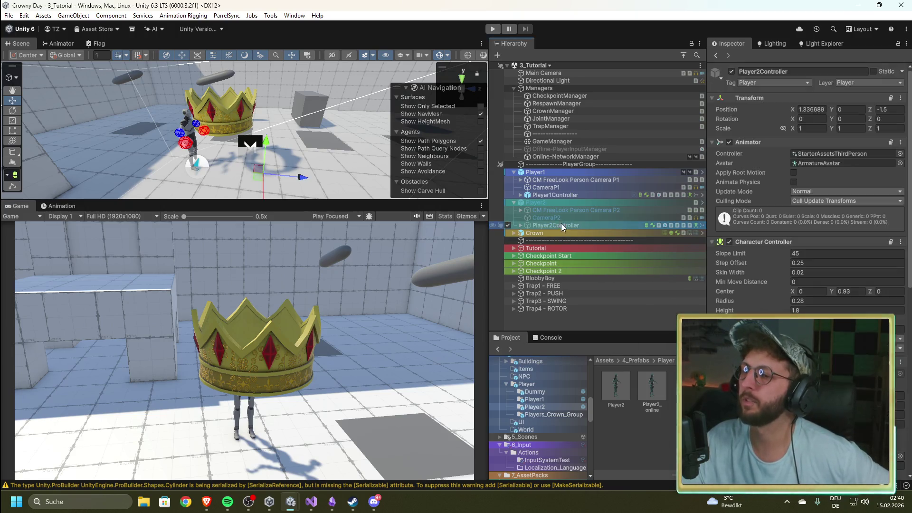
left_click(569, 198)
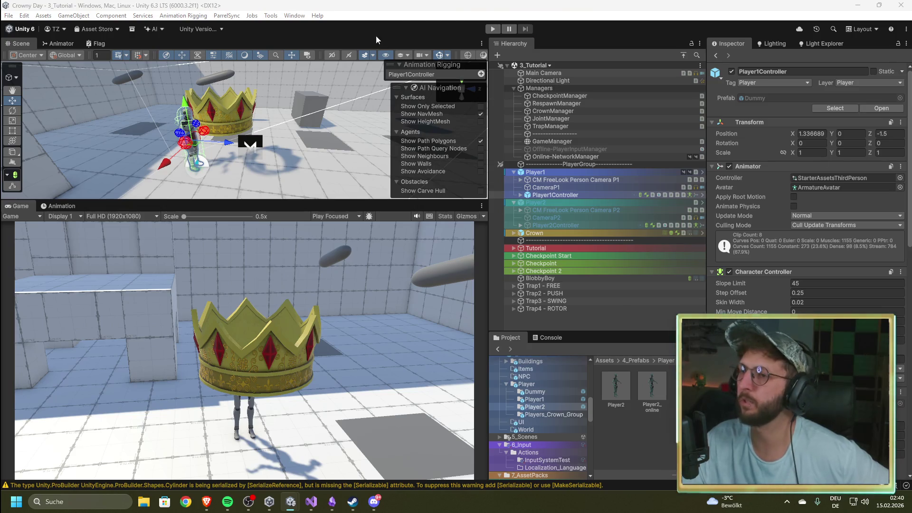
left_click(492, 29)
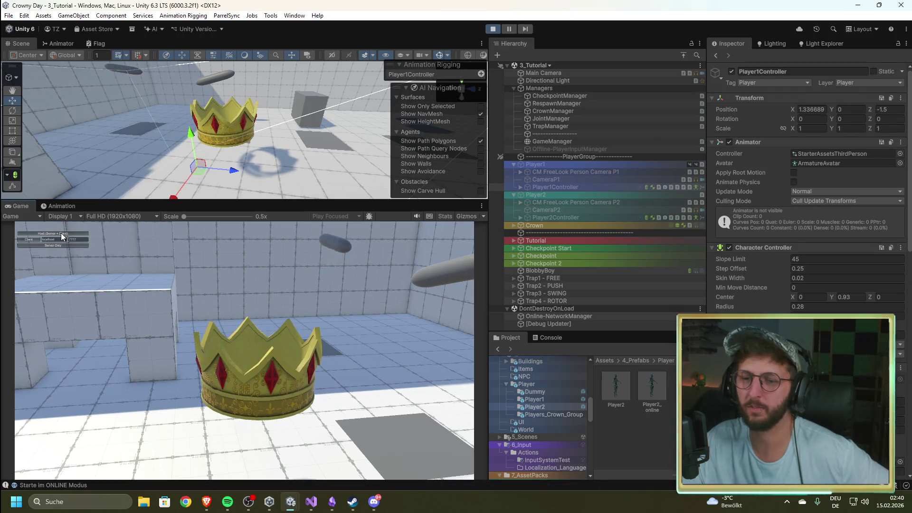
- Host the game, walk Player1 with WASD while orbiting the camera, then stop play mode
left_click(61, 233)
left_click(298, 289)
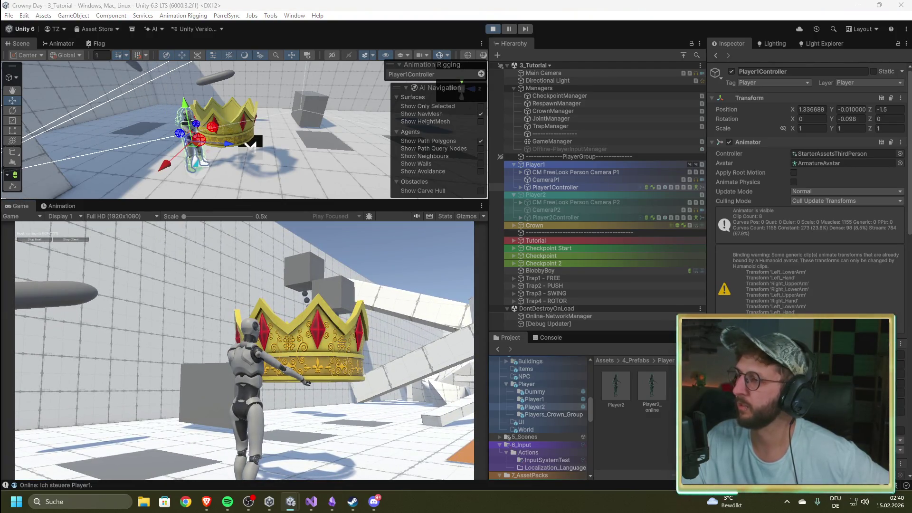
key("Escape")
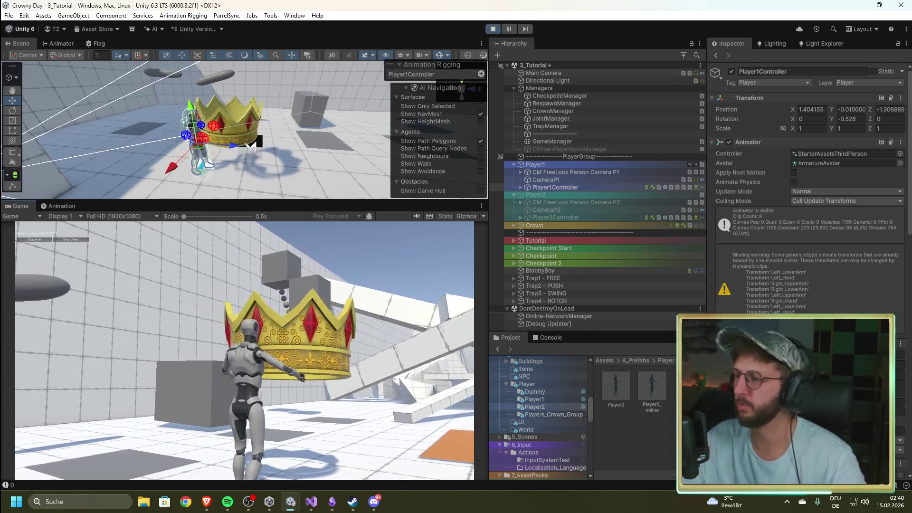
key("w")
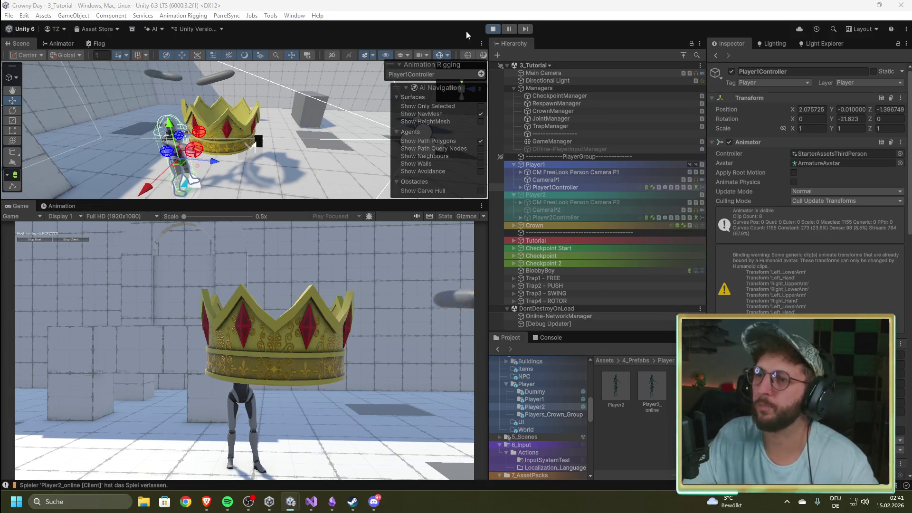
left_click(493, 29)
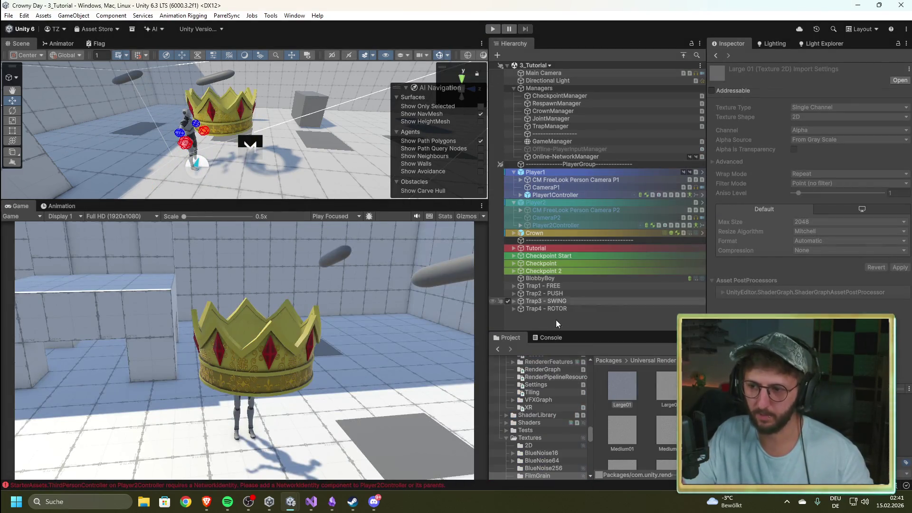
- Scroll through the console's log entries, then clear the console
left_click(547, 337)
scroll(586, 377, "up", 5)
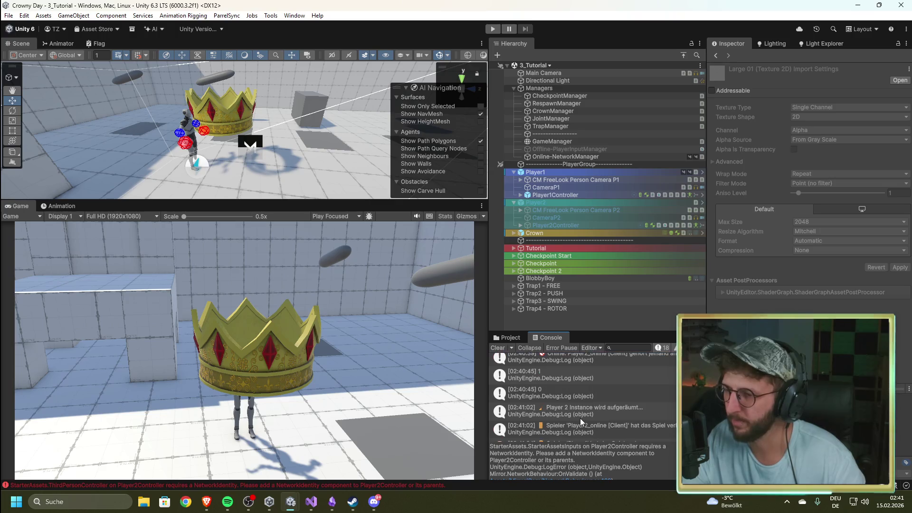
scroll(577, 404, "down", 2)
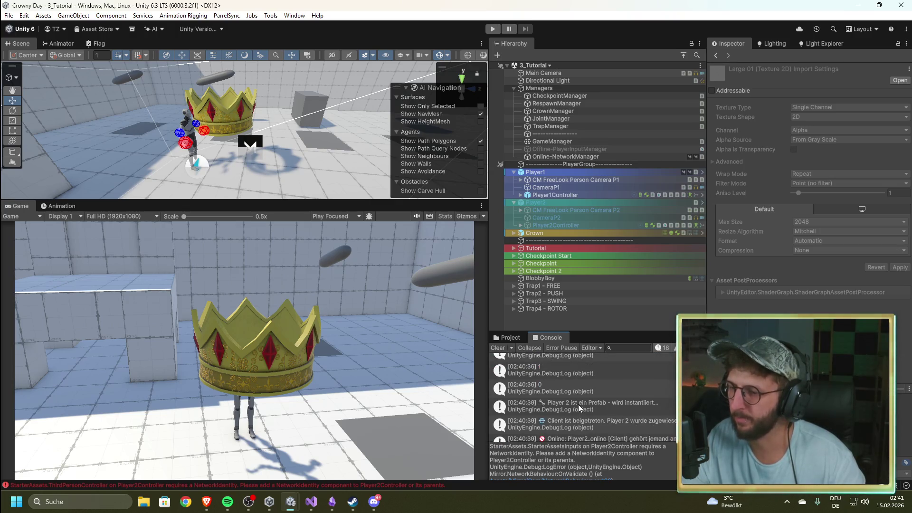
scroll(578, 404, "down", 1)
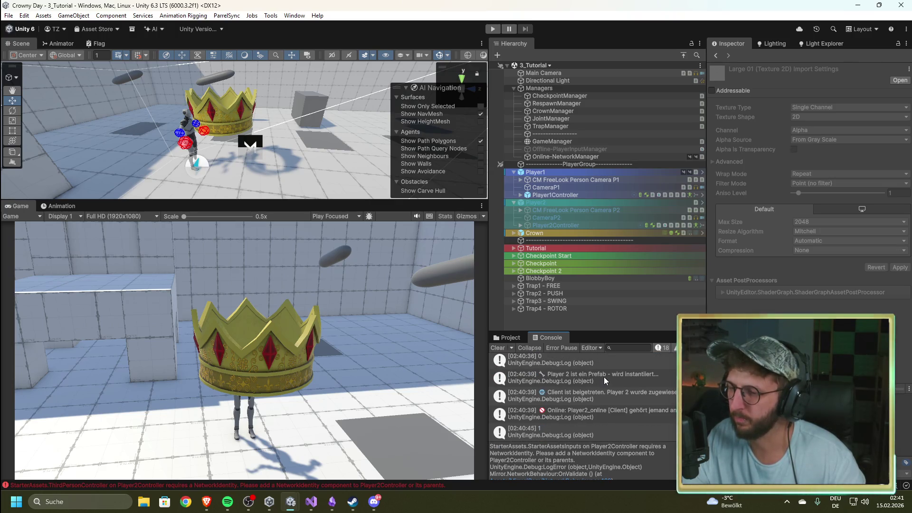
scroll(605, 379, "down", 2)
scroll(603, 378, "down", 2)
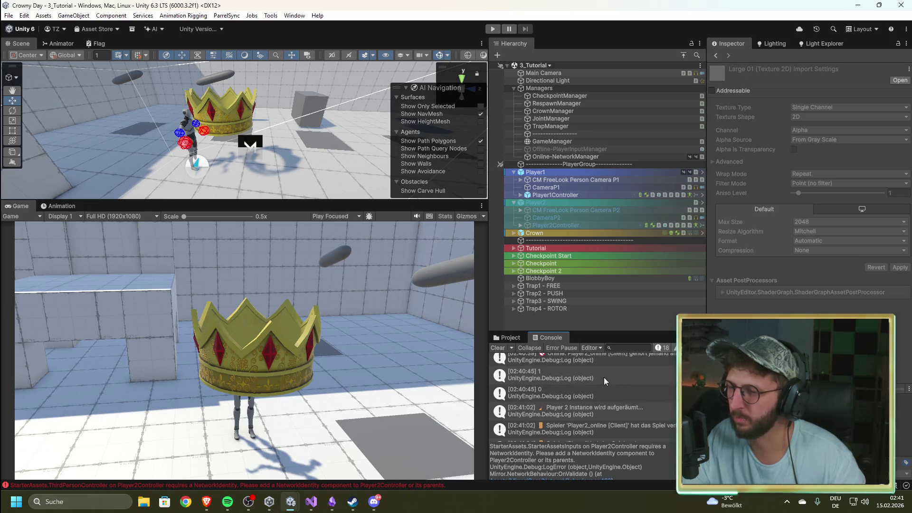
scroll(603, 378, "down", 2)
scroll(603, 382, "down", 1)
scroll(603, 383, "up", 1)
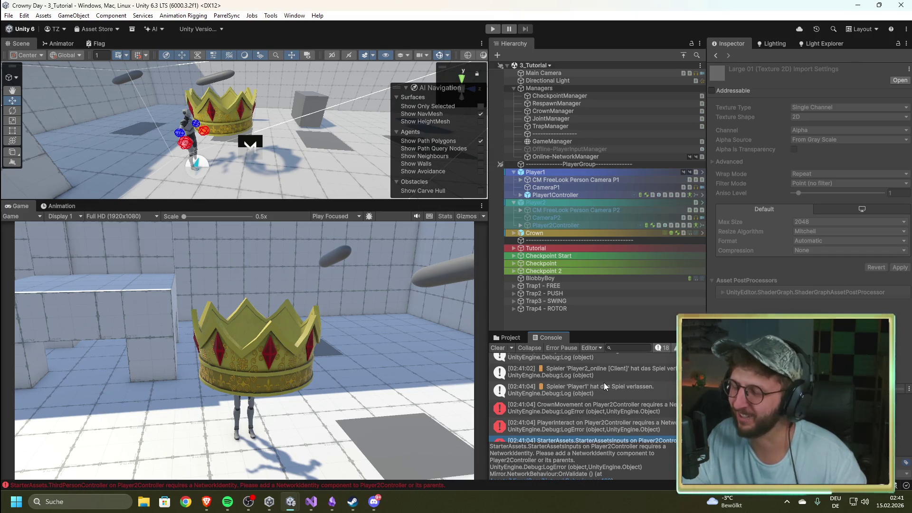
scroll(603, 383, "up", 2)
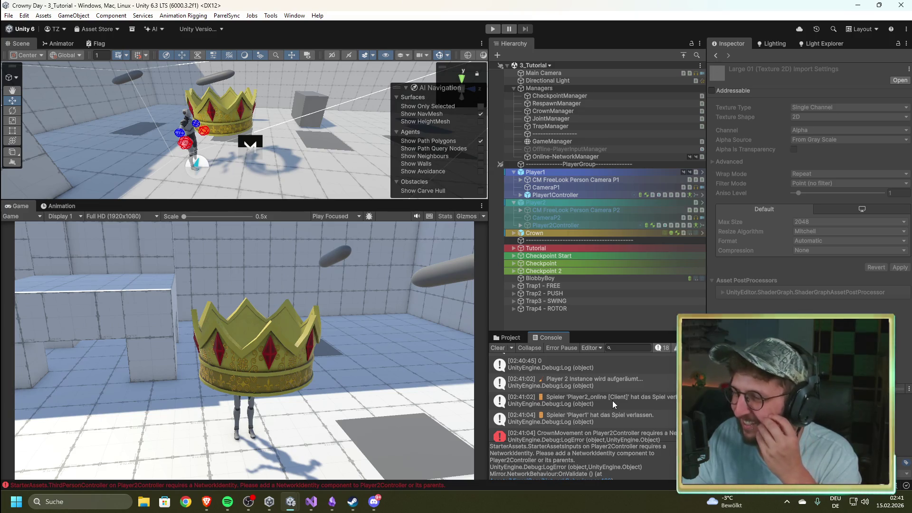
scroll(613, 400, "down", 3)
scroll(614, 401, "down", 3)
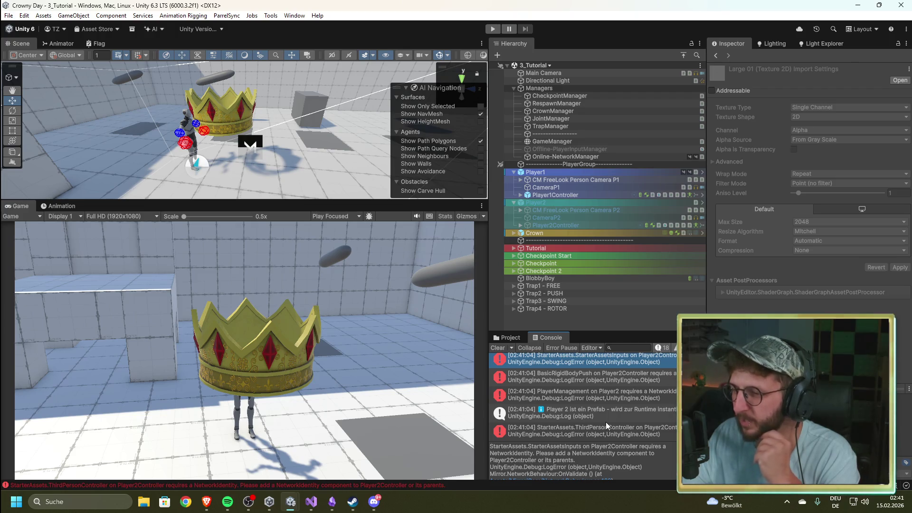
scroll(605, 422, "up", 10)
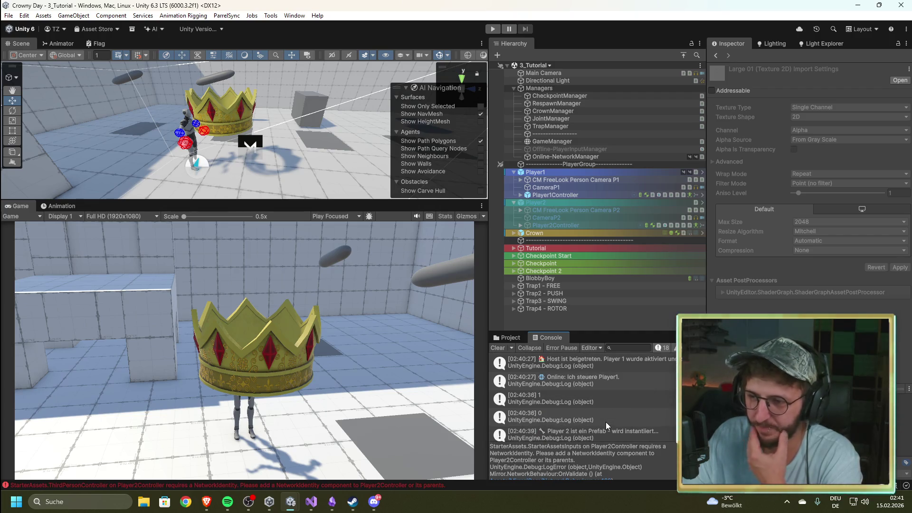
scroll(591, 375, "down", 5)
scroll(591, 375, "down", 5)
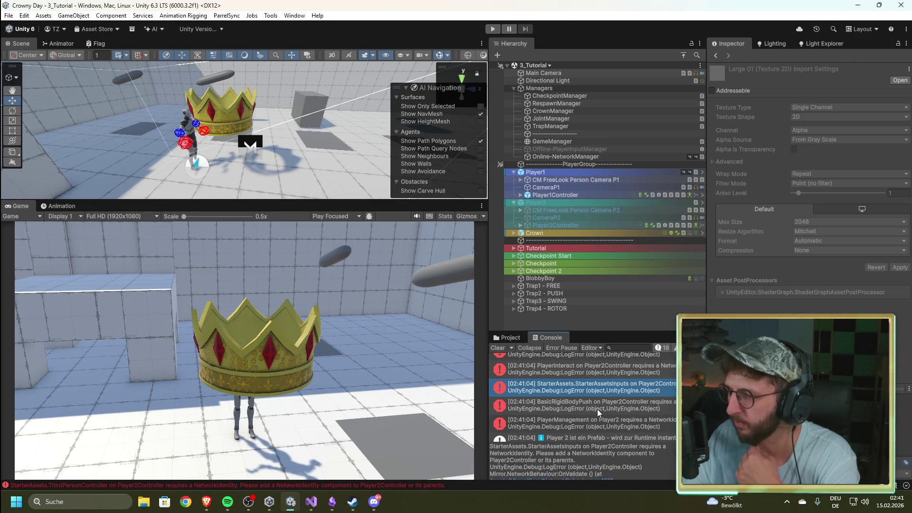
left_click(498, 349)
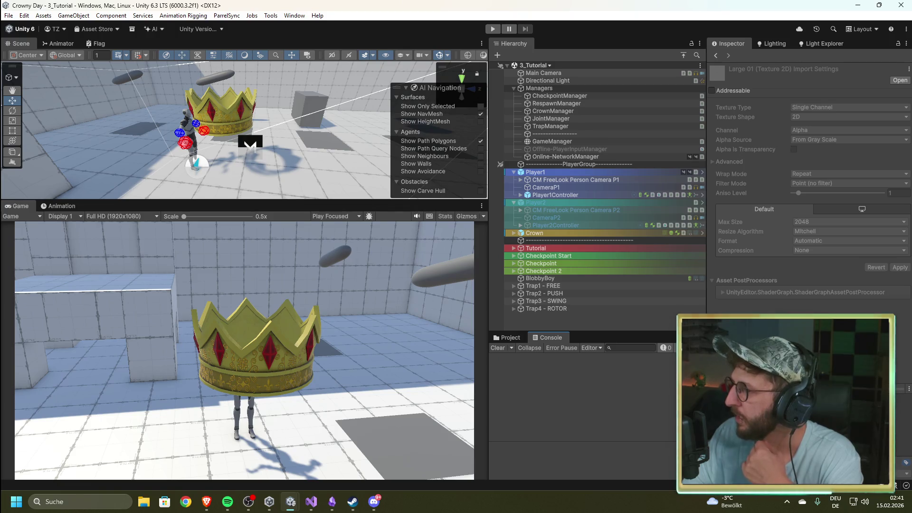
- Inspect the Player2 and Player2Controller components, then switch to MyNetworkManager.cs in Visual Studio
left_click(555, 205)
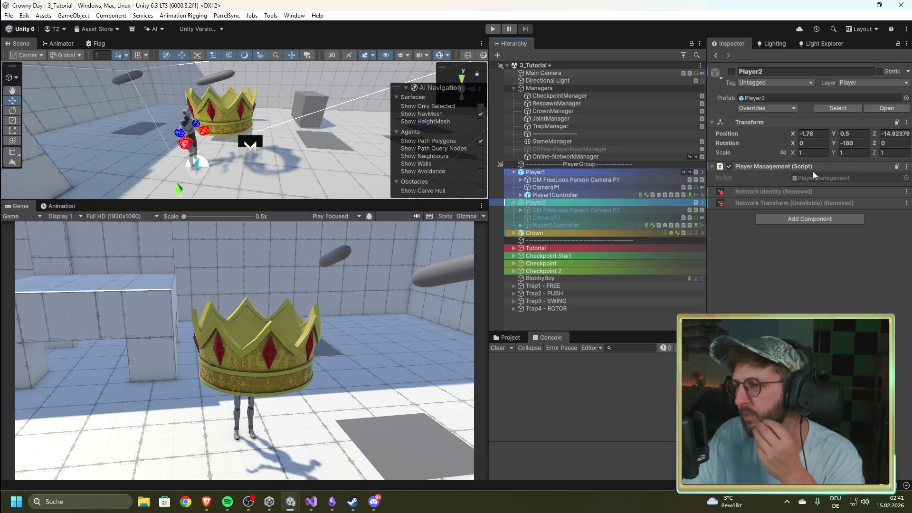
left_click(542, 226)
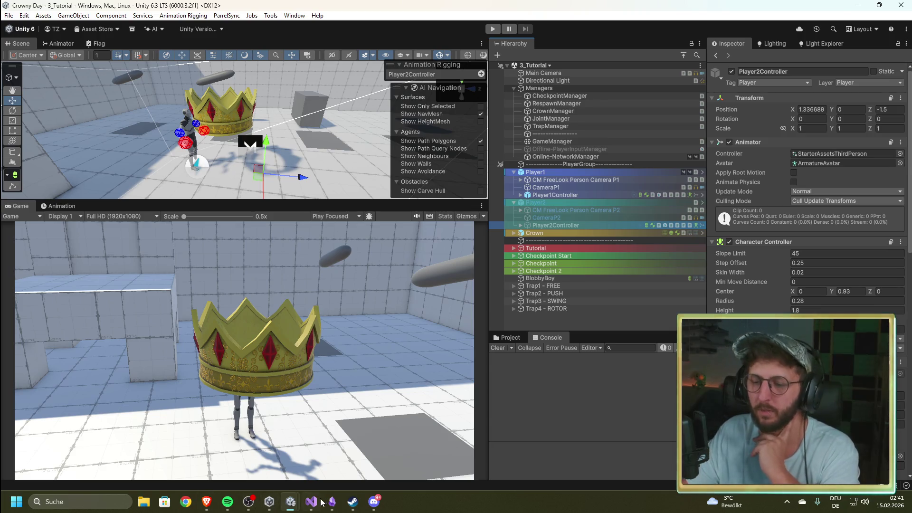
key("alt+Tab")
mouse_move(539, 283)
left_mouse_down()
mouse_move(541, 223)
mouse_move(516, 100)
left_mouse_up()
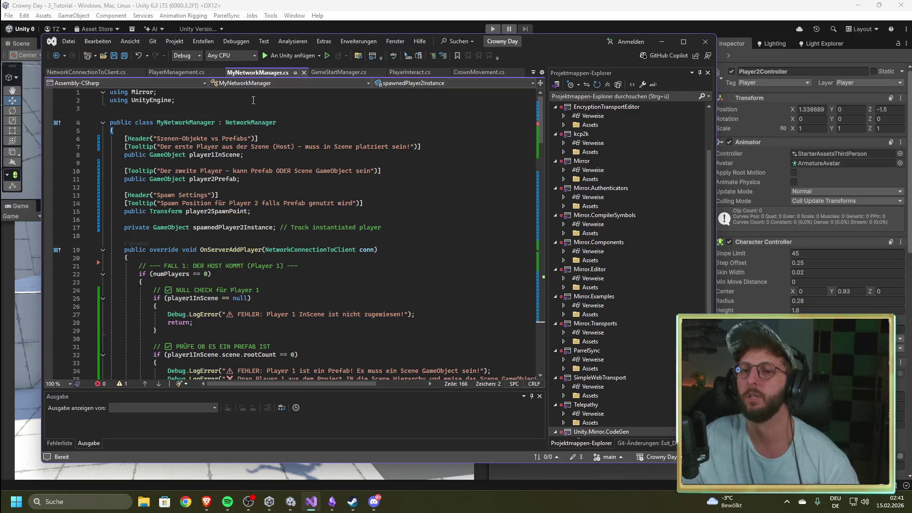
- Open PlayerManagement.cs, select its NetworkBehaviour base class name, and switch back to Unity
left_click(204, 72)
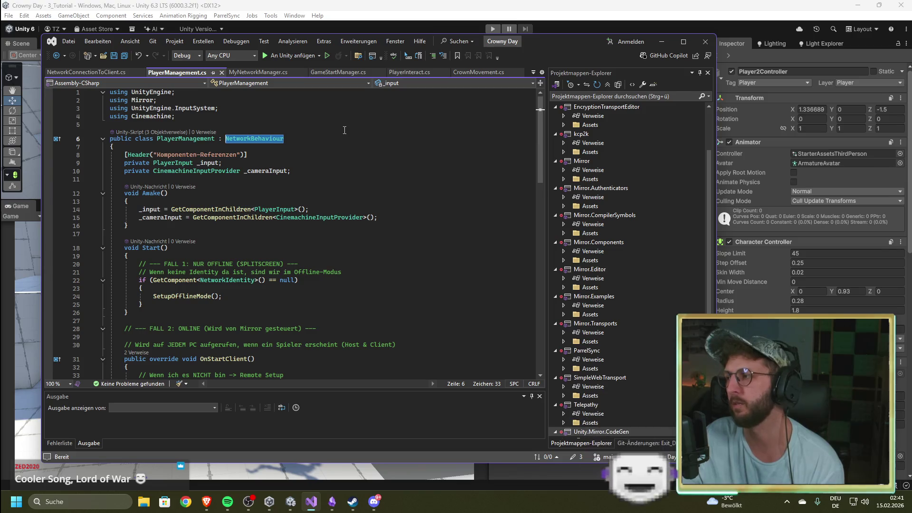
left_click(327, 126)
left_click_drag(287, 140, 225, 139)
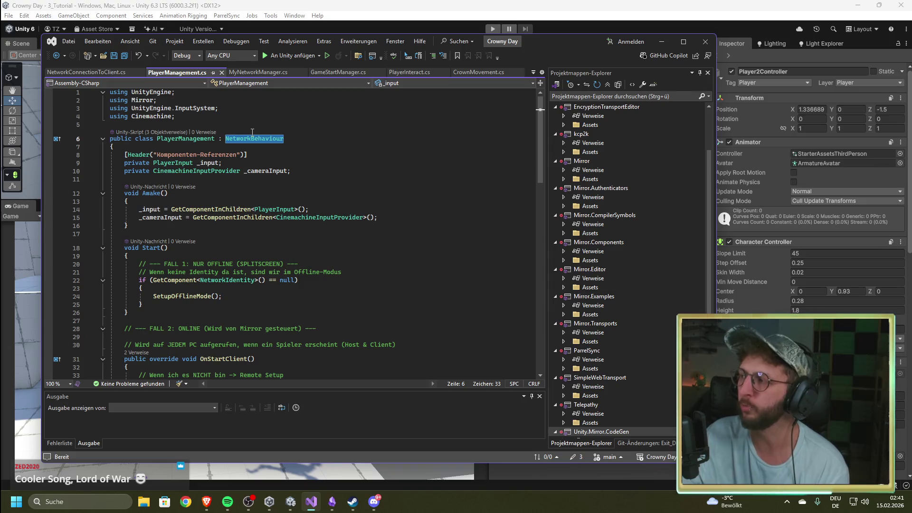
key("alt+Tab")
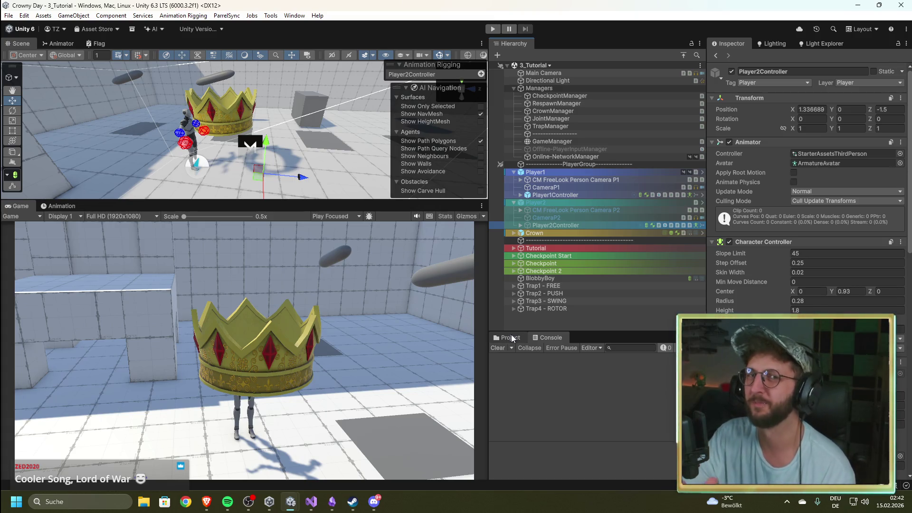
- Play the scene as Host and click into the Game view to control the player
left_click(493, 29)
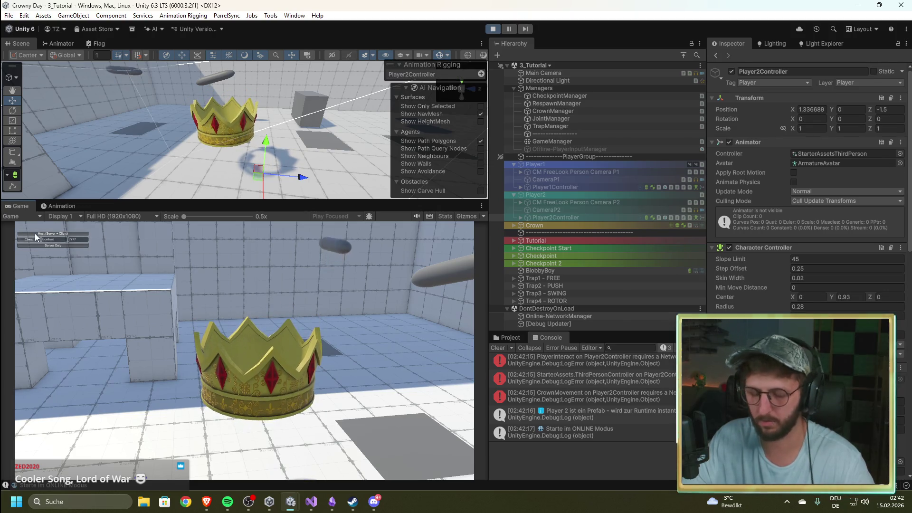
left_click(36, 233)
left_click(88, 246)
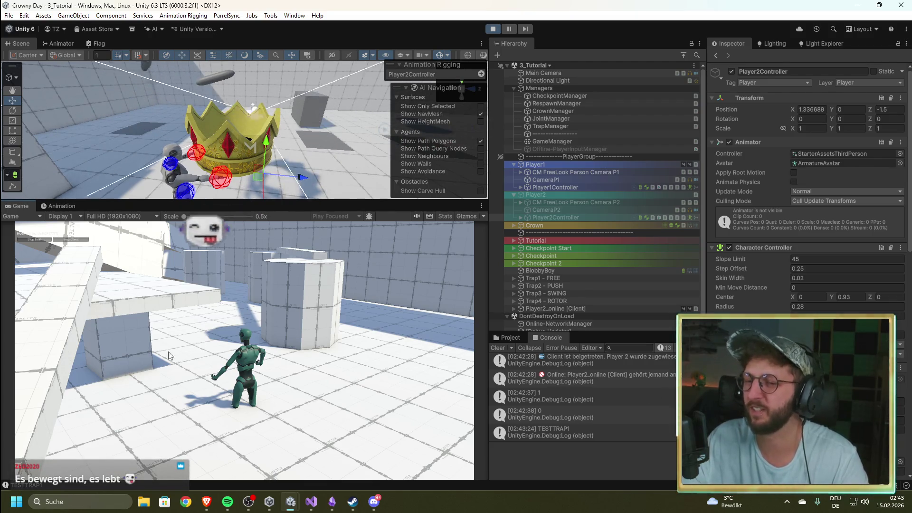
- Review the console output and stop the running game with Ctrl+P
scroll(551, 295, "down", 2)
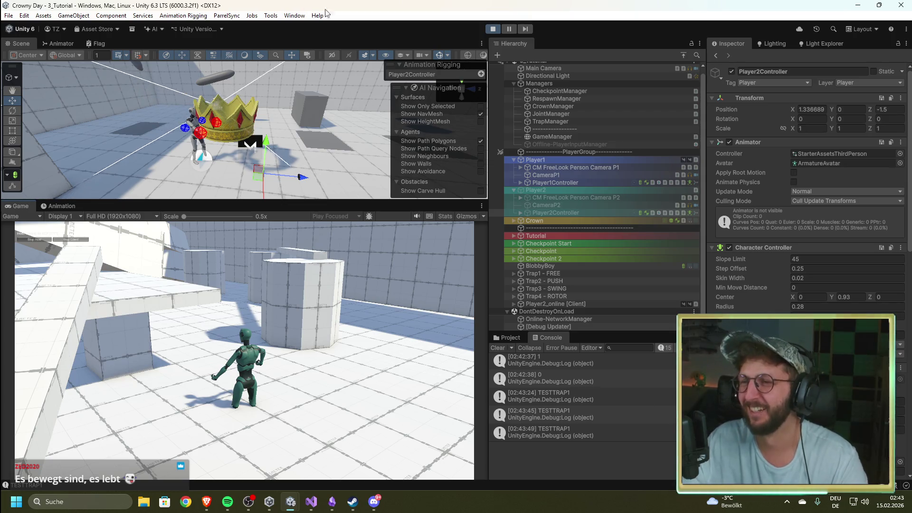
key("ctrl+p")
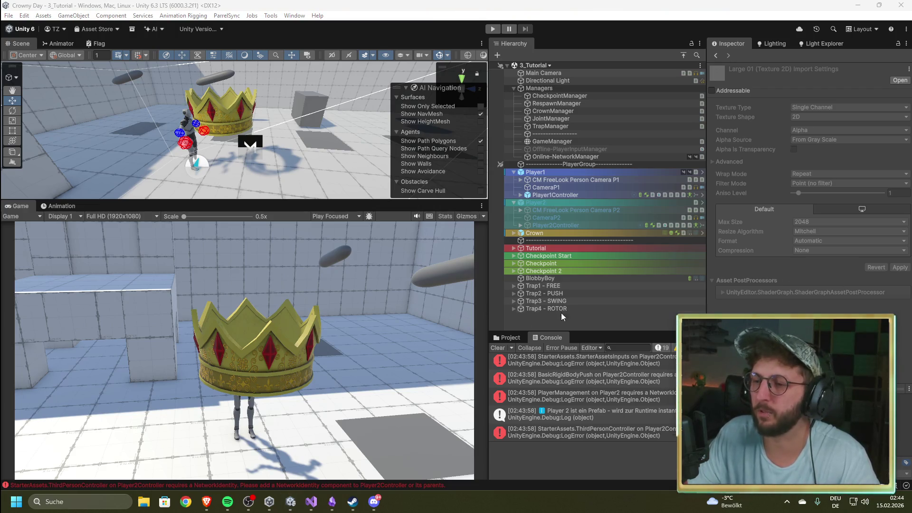
- Replace PlayerManagement's code with the new offline, local-online and remote setup functions, save, and return to Unity
key("alt+Tab")
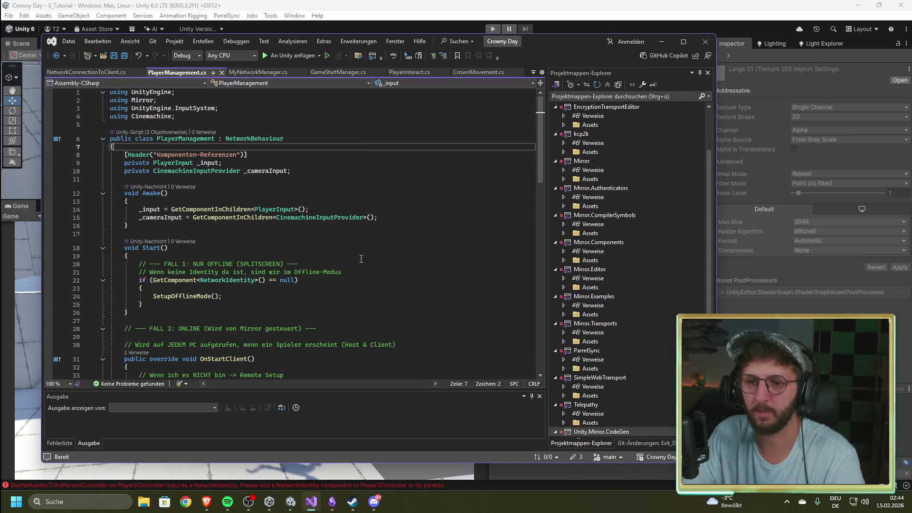
key("ctrl+a")
key("ctrl+v")
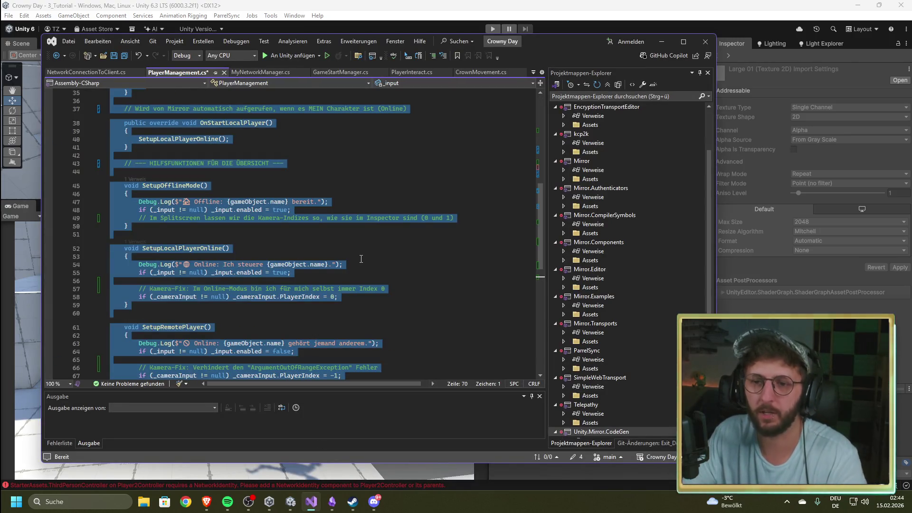
key("ctrl+s")
left_click(375, 184)
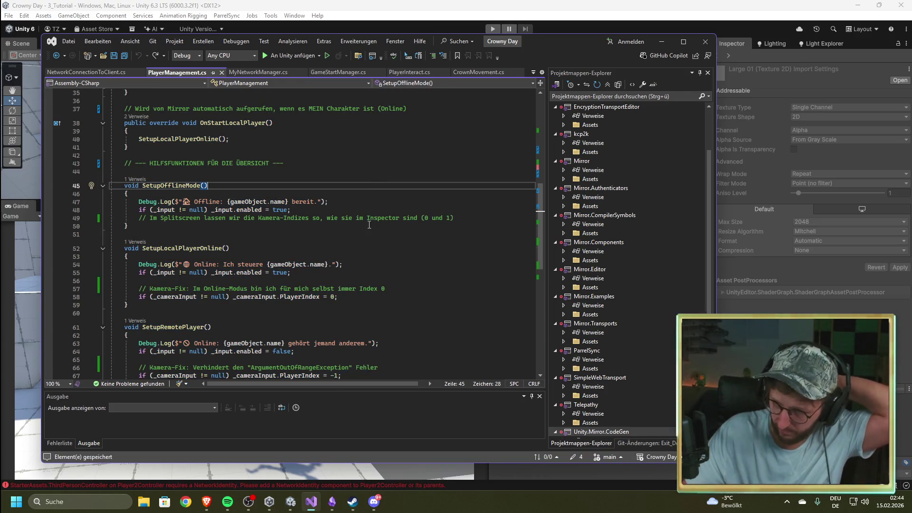
left_click(659, 6)
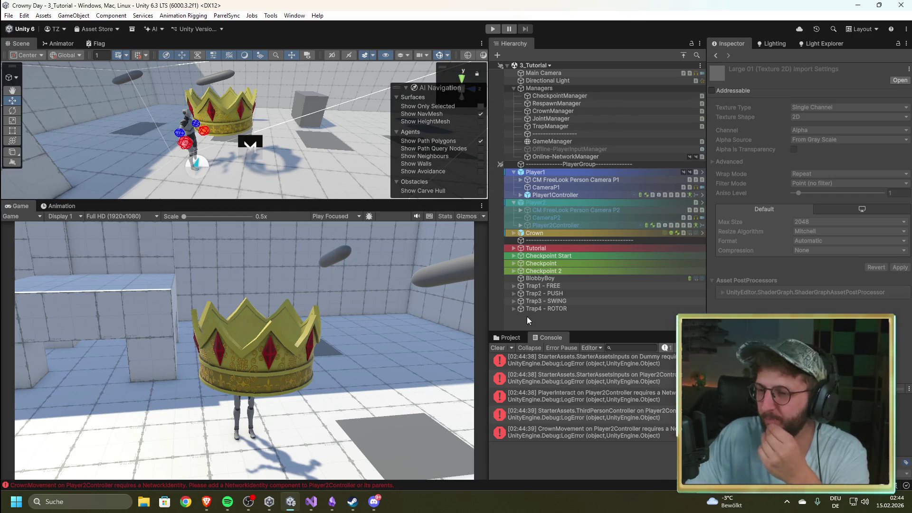
- Clear the console's NetworkIdentity errors and select GameManager to show its Game Start Manager
left_click(496, 348)
left_click(640, 321)
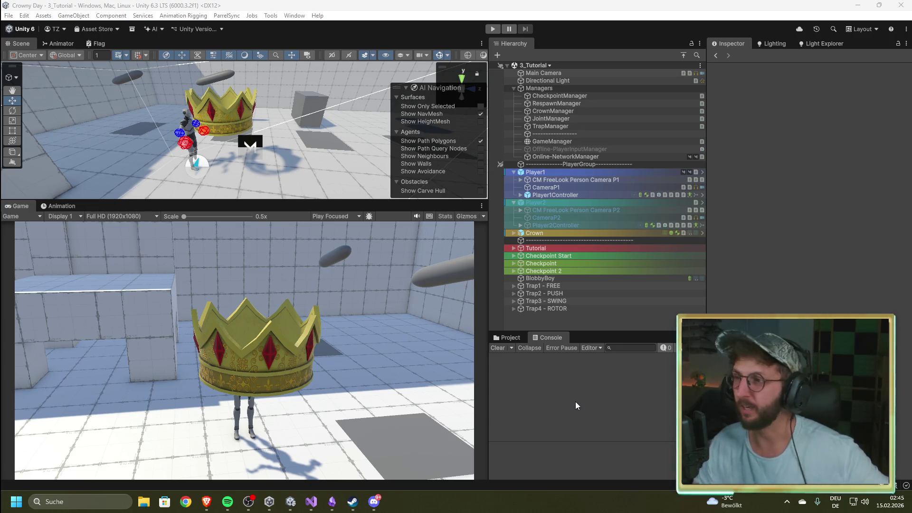
left_click(567, 143)
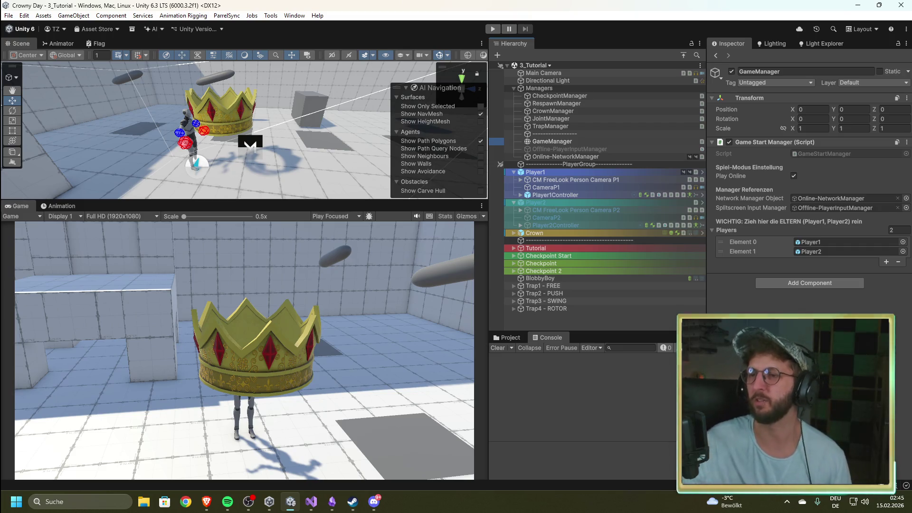
- Turn off Play Online, then run and stop an offline split-screen test with both players
left_click(793, 175)
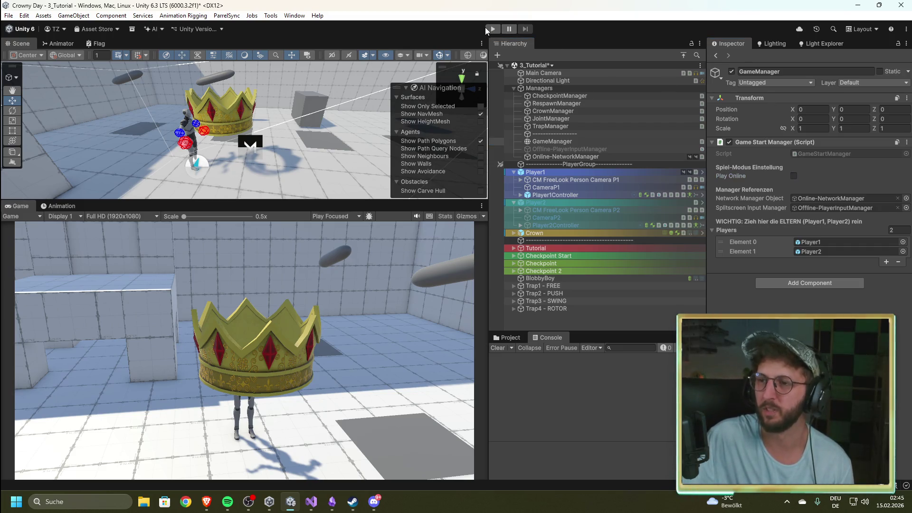
left_click(492, 29)
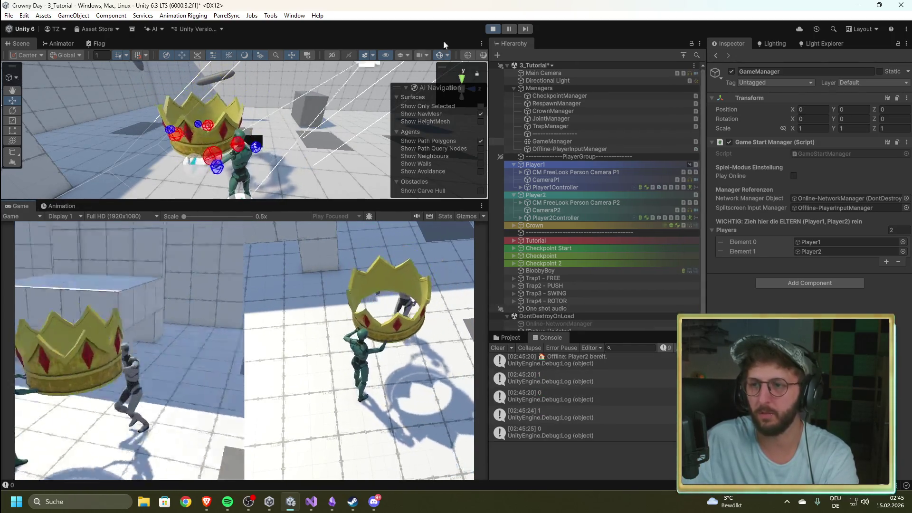
left_click(493, 29)
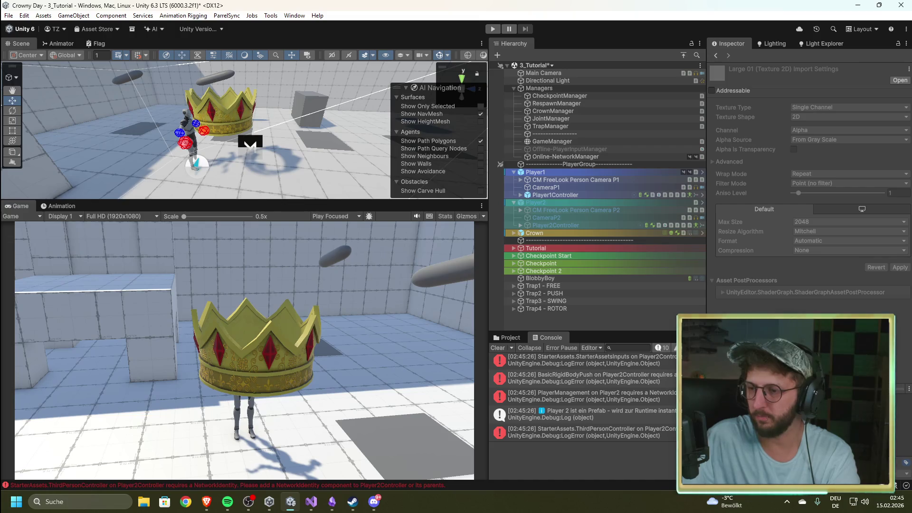
left_click(631, 320)
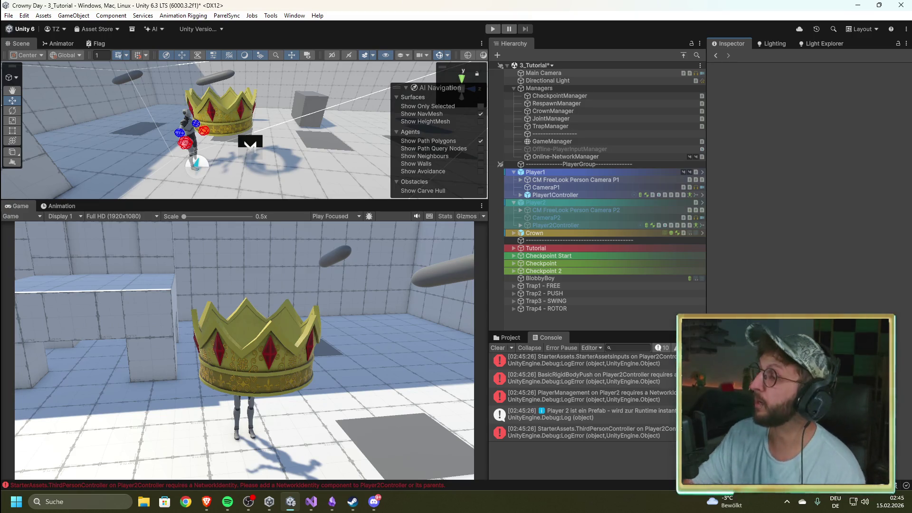
key("alt+Tab")
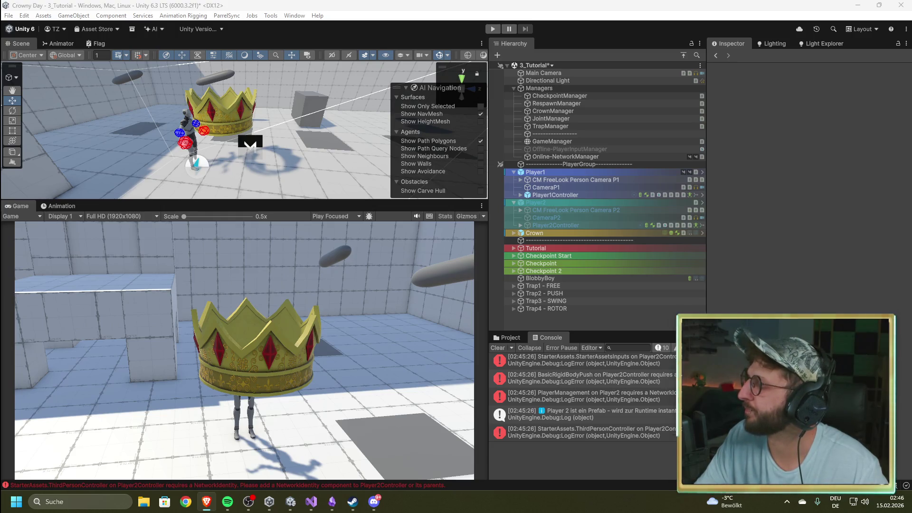
left_click(784, 213)
key("alt+Tab")
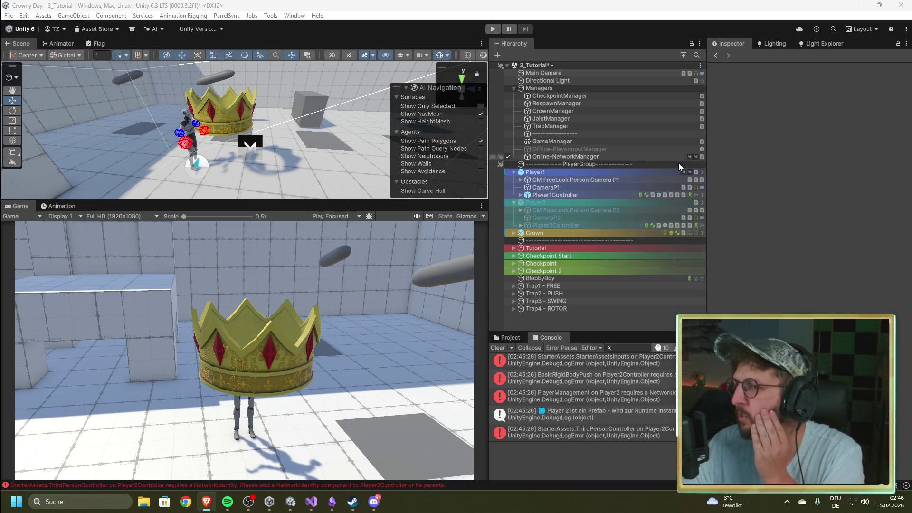
left_click(619, 159)
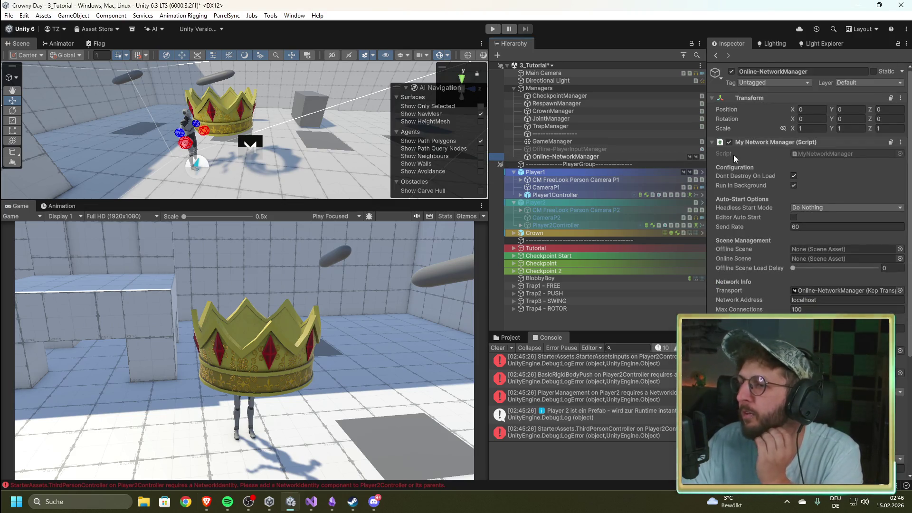
- Turn on rotation syncing in Player1's network components
scroll(793, 228, "down", 5)
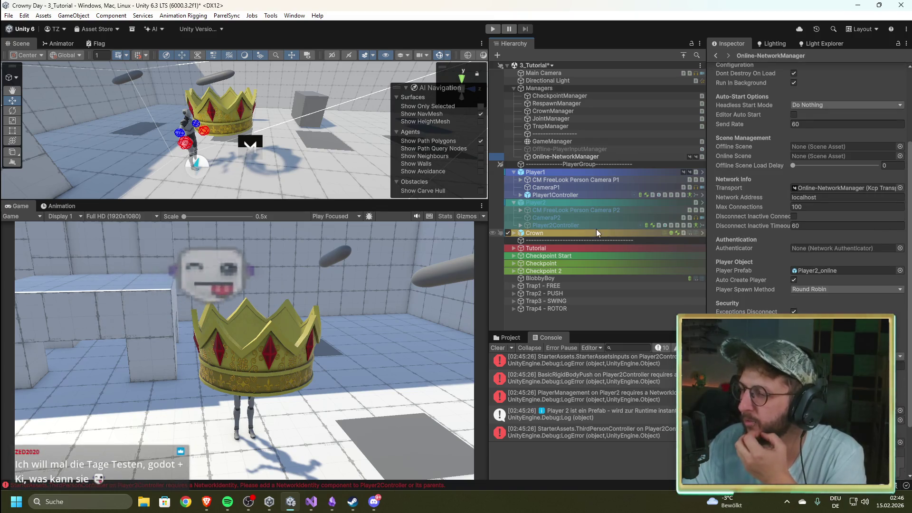
left_click(591, 172)
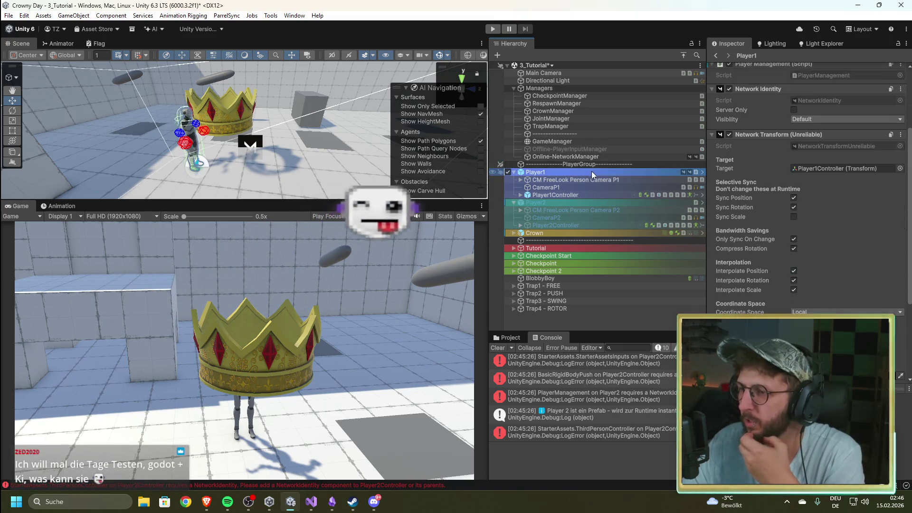
left_click(794, 207)
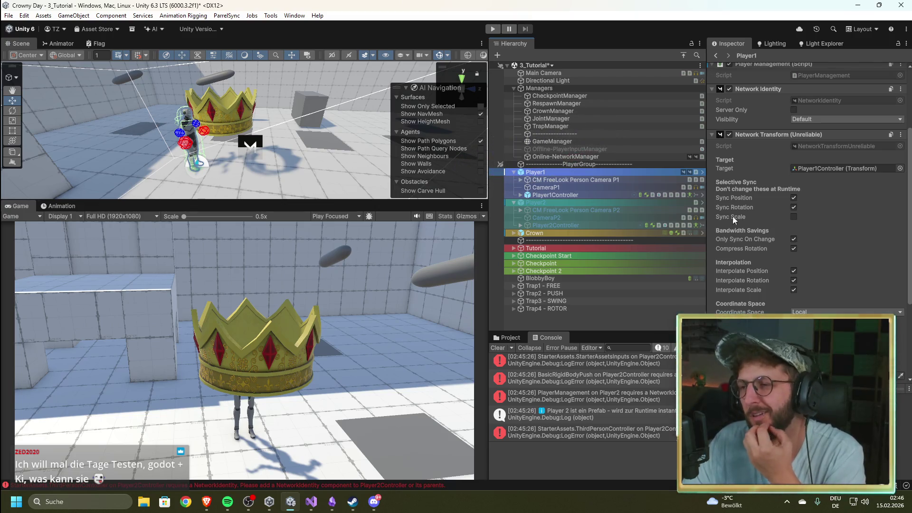
- Review the Online-NetworkManager settings and the RespawnManager's player references
left_click(568, 141)
left_click(575, 159)
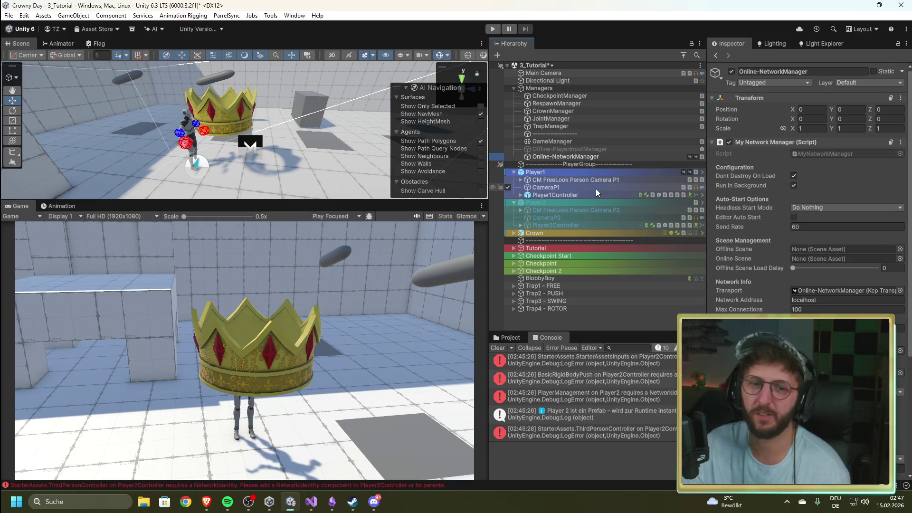
left_click(558, 103)
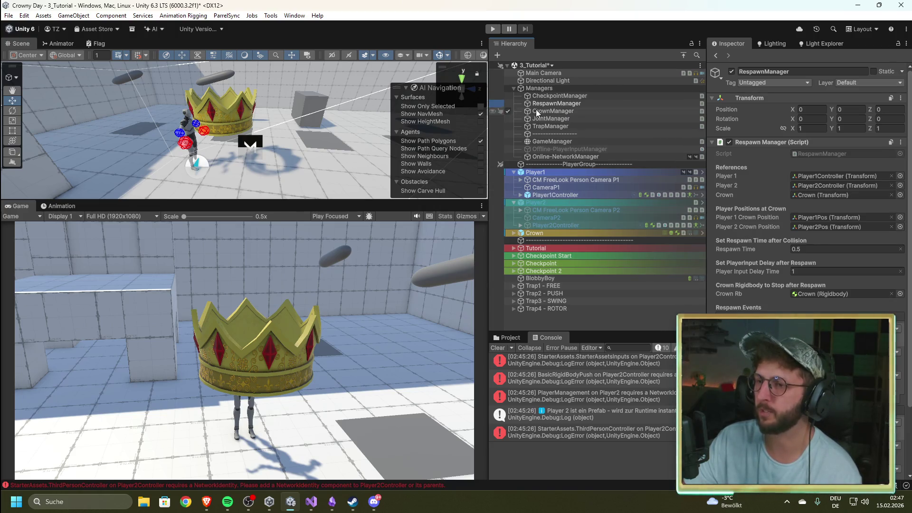
- Confirm RespawnManager's Player 2 field points to Player2Controller, then select Player2 with its removed network components
left_click(566, 112)
left_click(566, 103)
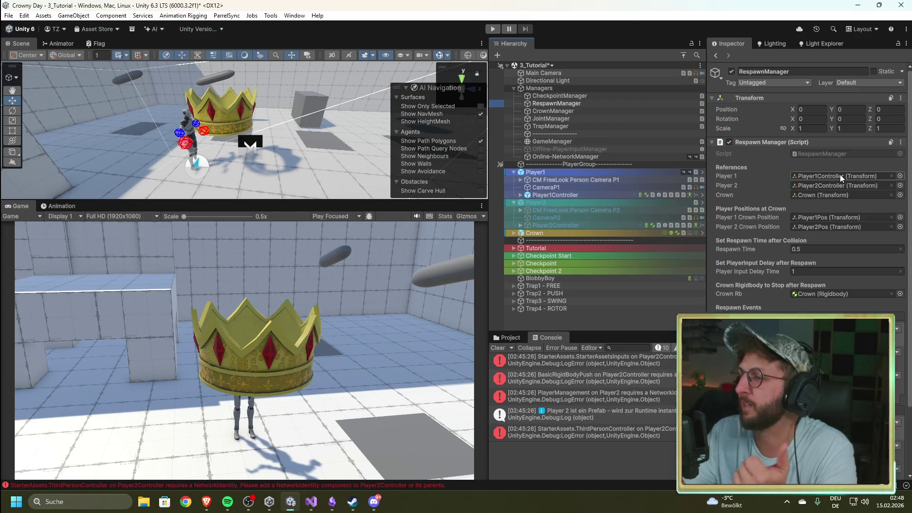
left_click(829, 184)
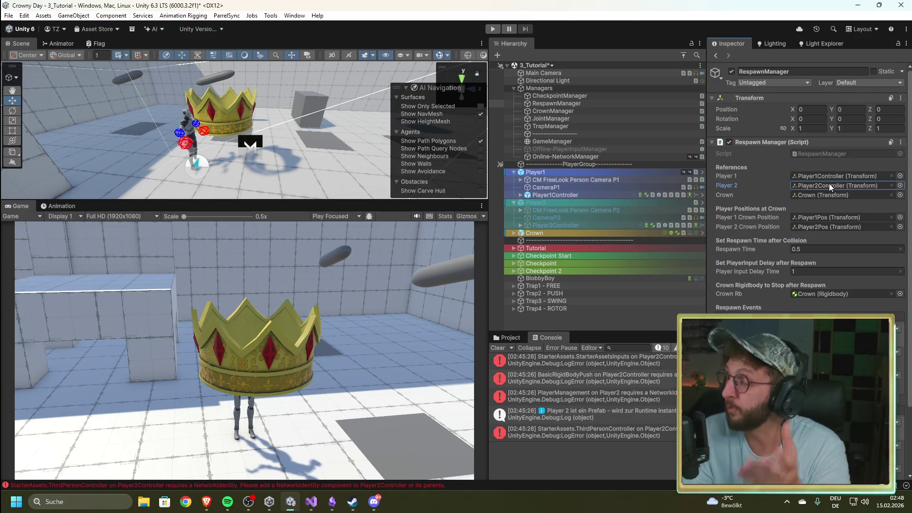
left_click(540, 202)
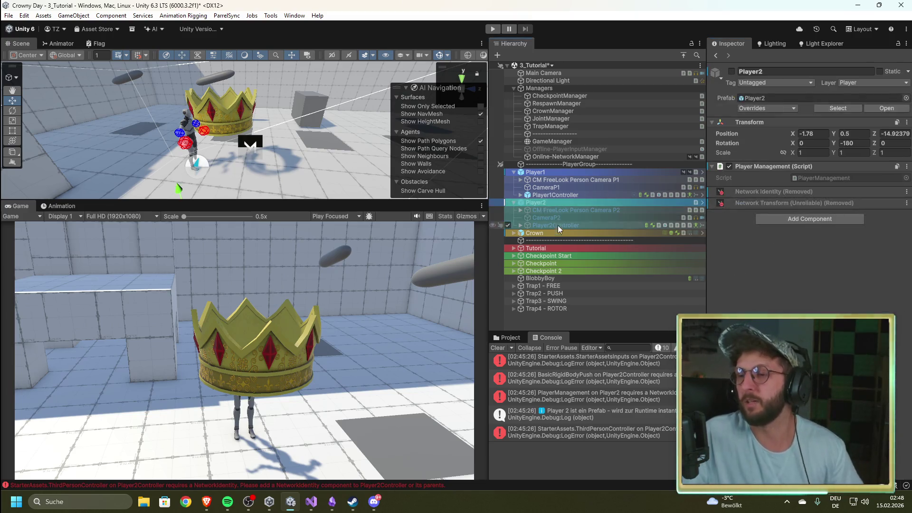
- Recheck RespawnManager, then view GameManager's Game Start Manager with Play Online off and Player1/Player2 listed
left_click(558, 226)
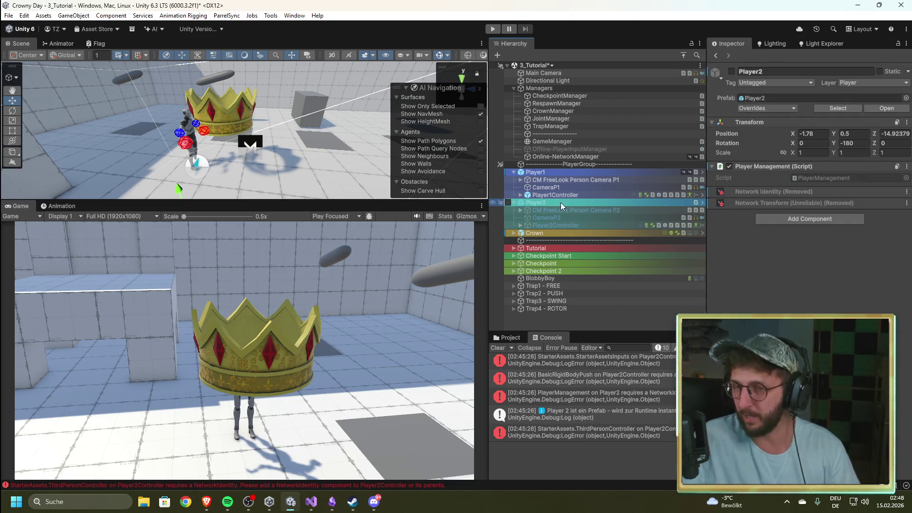
left_click(582, 326)
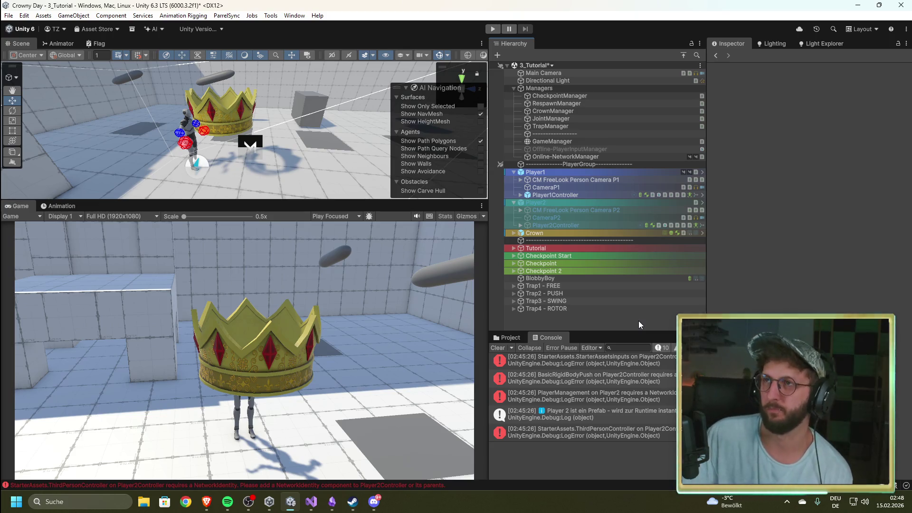
left_click(575, 103)
left_click(585, 323)
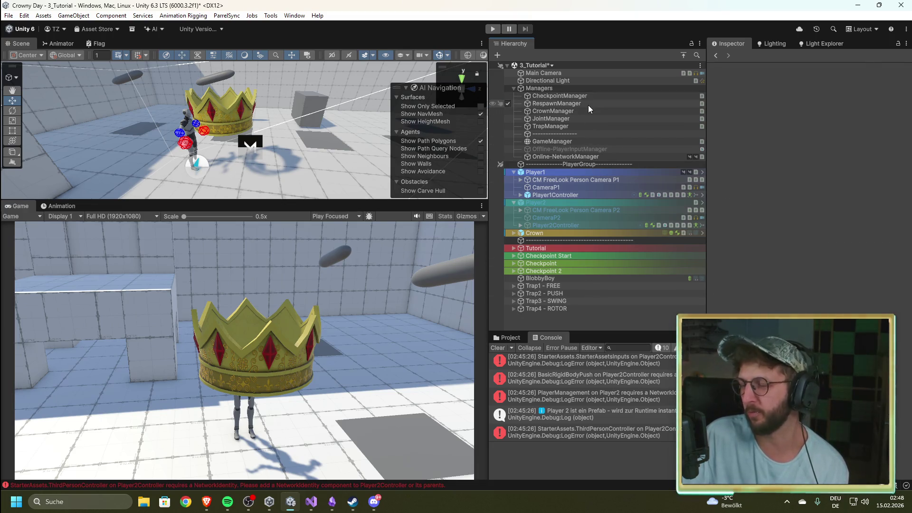
left_click(589, 104)
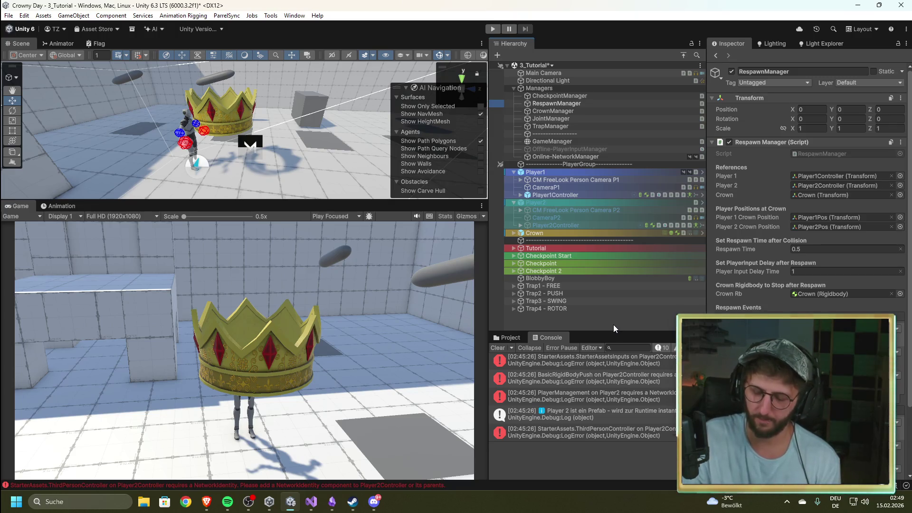
left_click(575, 141)
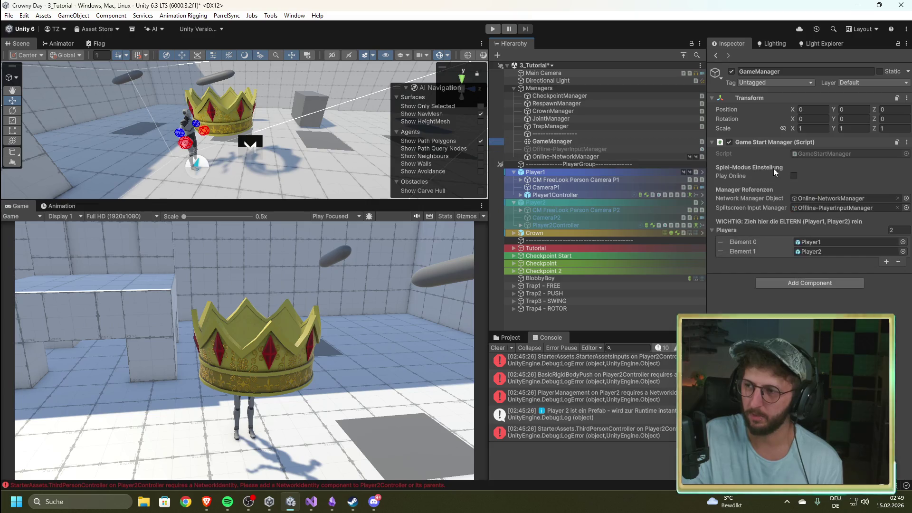
- Run an offline splitscreen play test with both players around the crown, then stop it
left_click(493, 29)
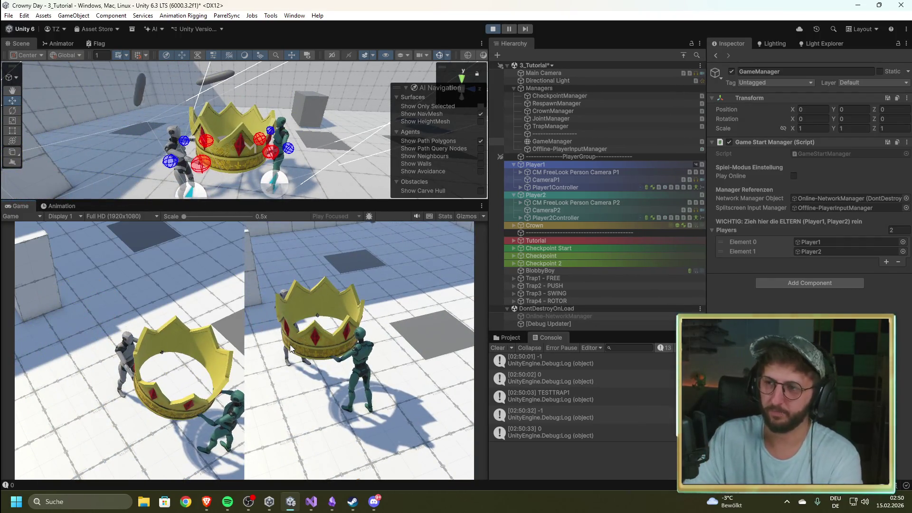
left_click(495, 30)
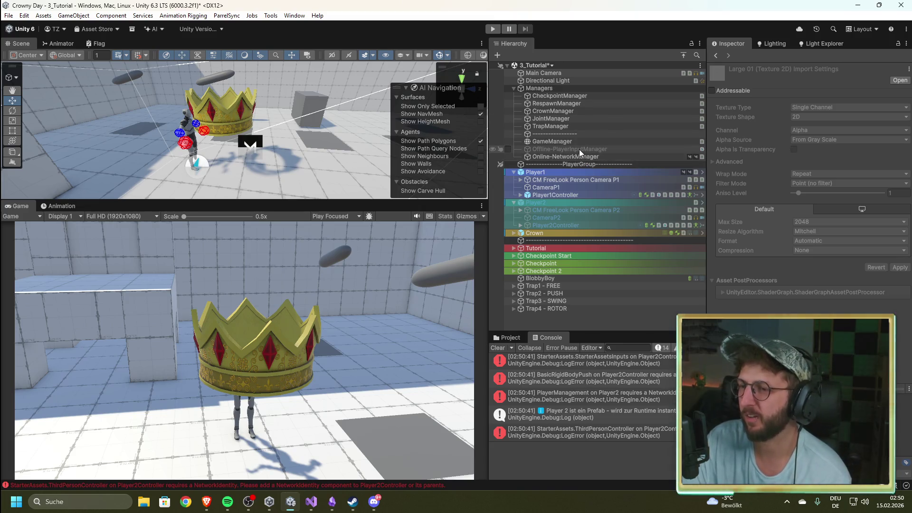
- Look over the Offline-PlayerInputManager, Online-NetworkManager and Player1 FreeLook camera settings
left_click(580, 149)
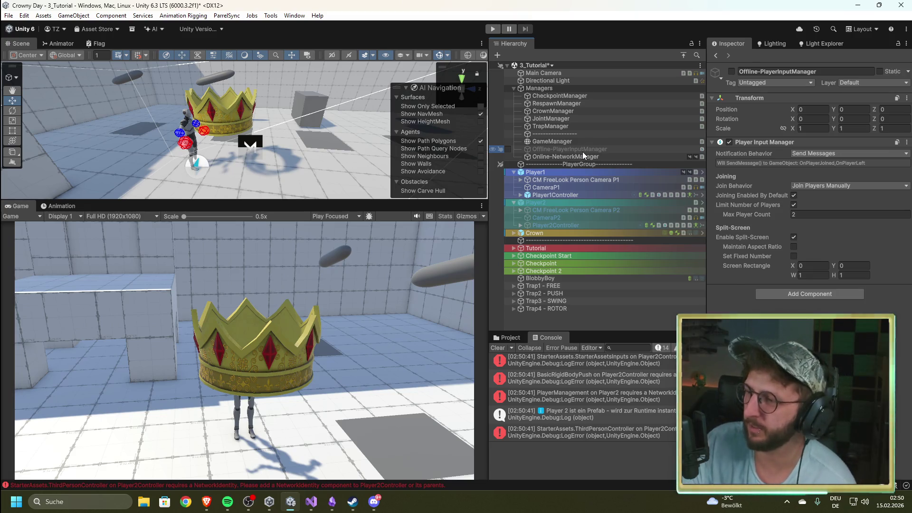
left_click(581, 156)
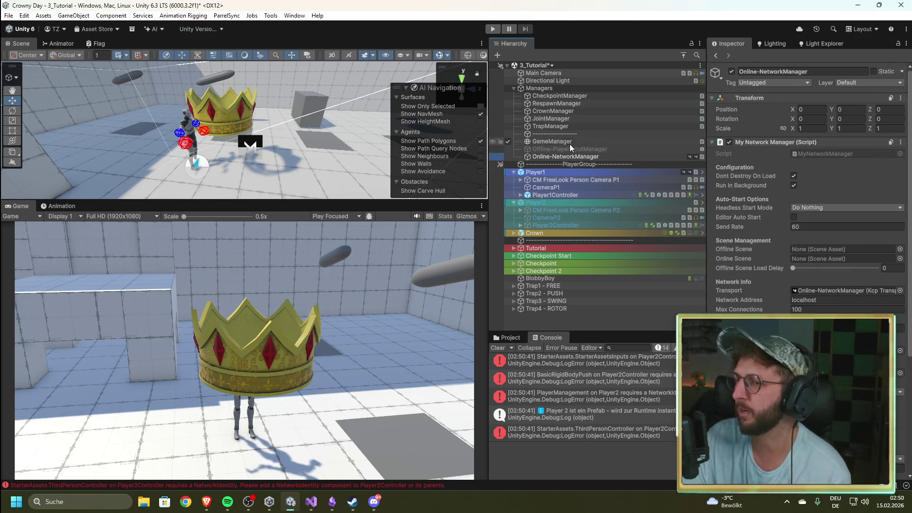
left_click(565, 150)
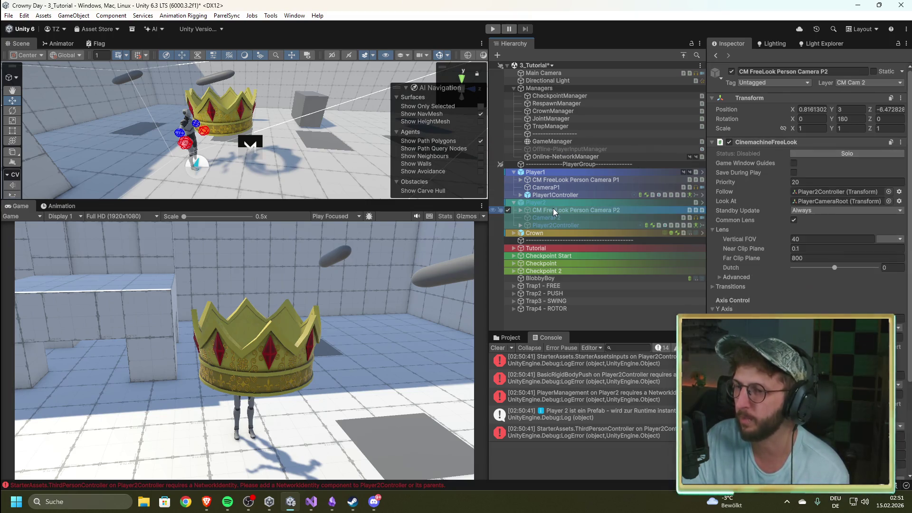
left_click(556, 181)
scroll(762, 285, "down", 5)
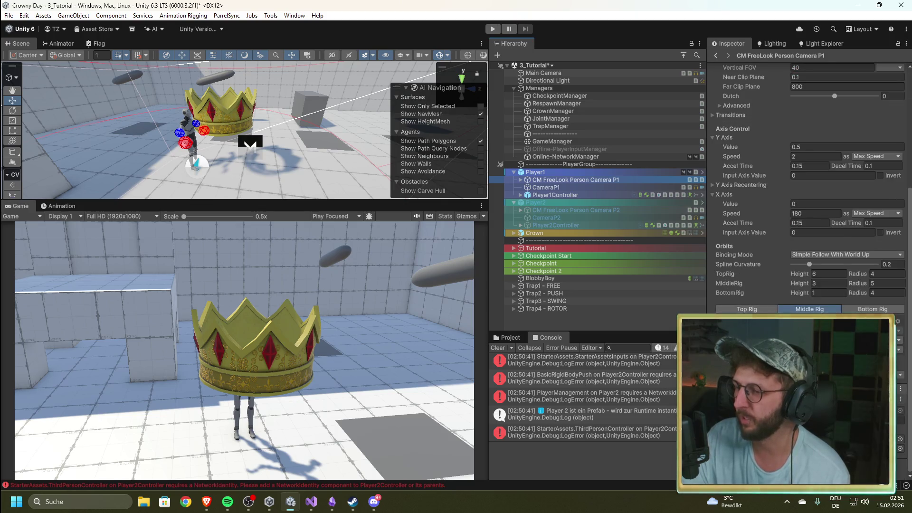
- Expand Player1Controller's Player Input and keep KeyboardMouse as its default control scheme
left_click(555, 195)
scroll(808, 190, "down", 10)
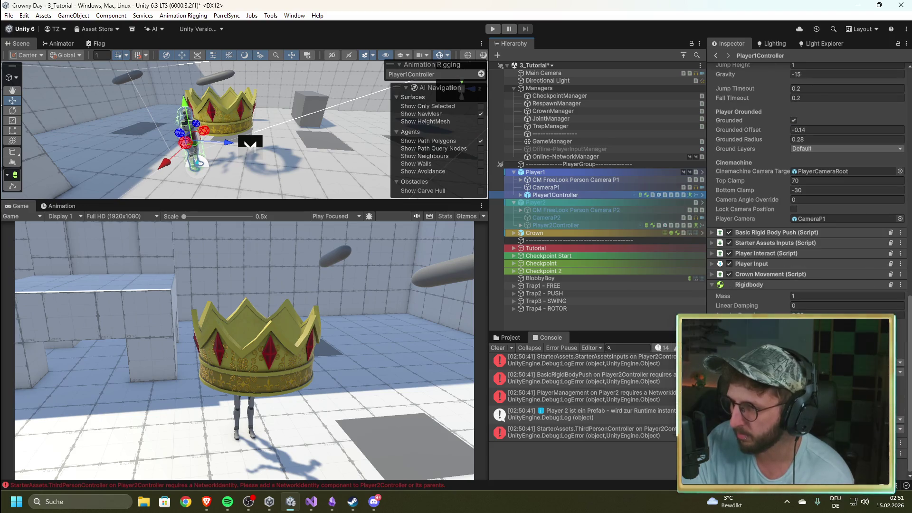
left_click(712, 263)
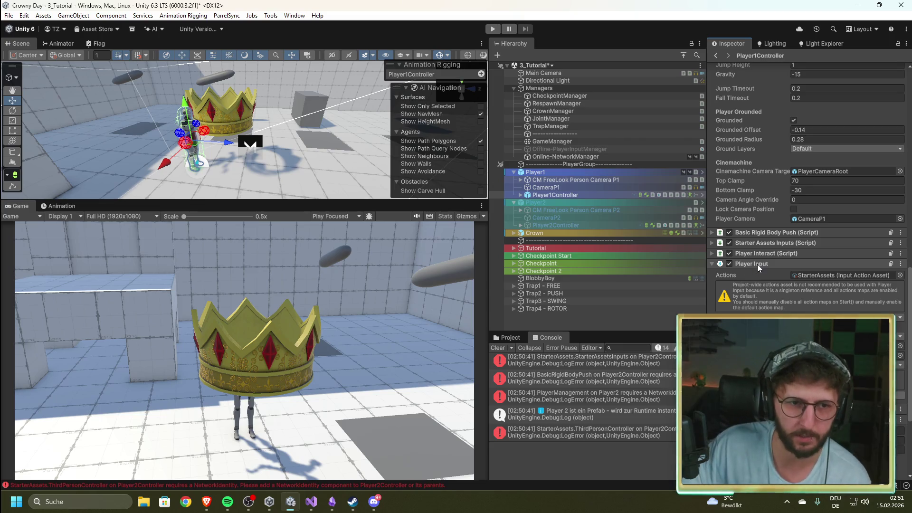
left_click_drag(618, 5, 367, 9)
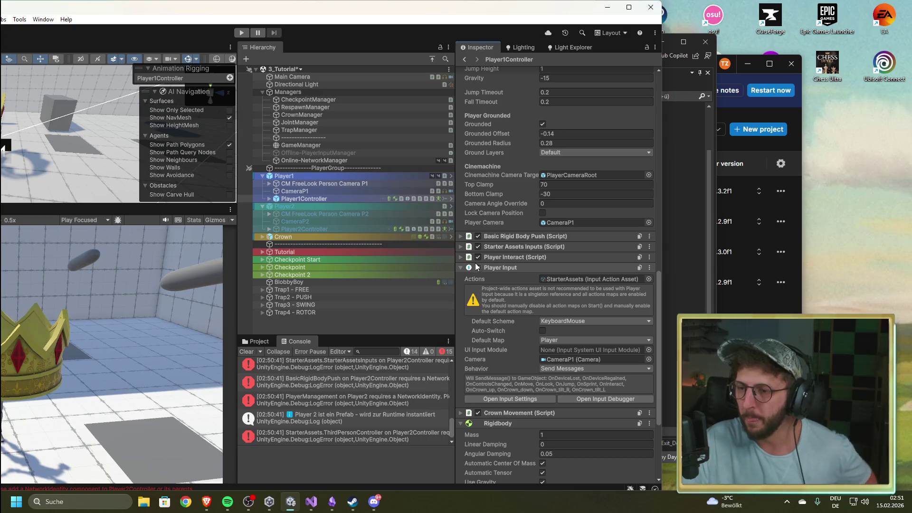
left_click(586, 324)
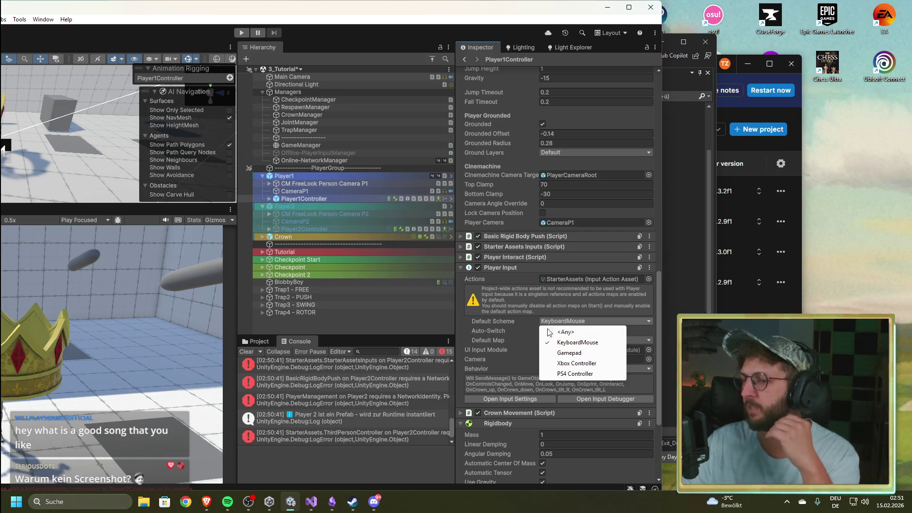
left_click(648, 332)
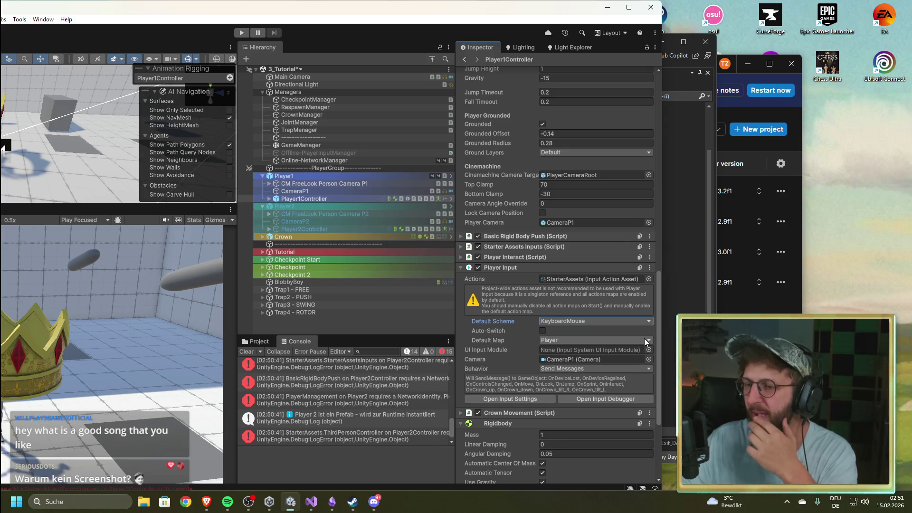
left_click(592, 322)
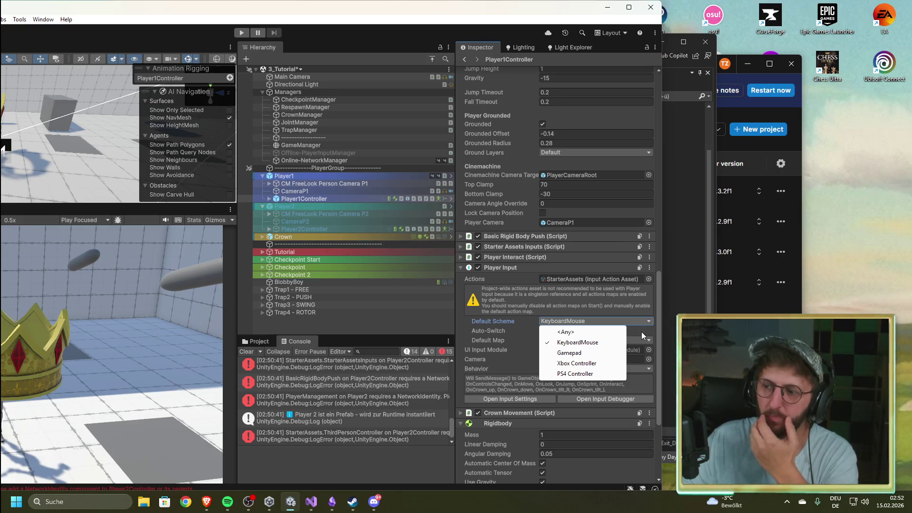
left_click(641, 331)
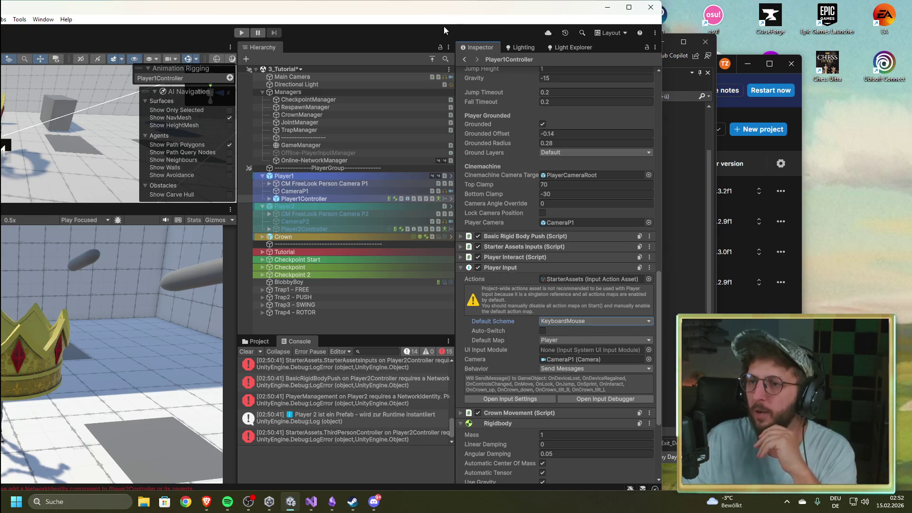
mouse_move(426, 14)
left_mouse_down()
mouse_move(592, 37)
mouse_move(609, 23)
left_mouse_up()
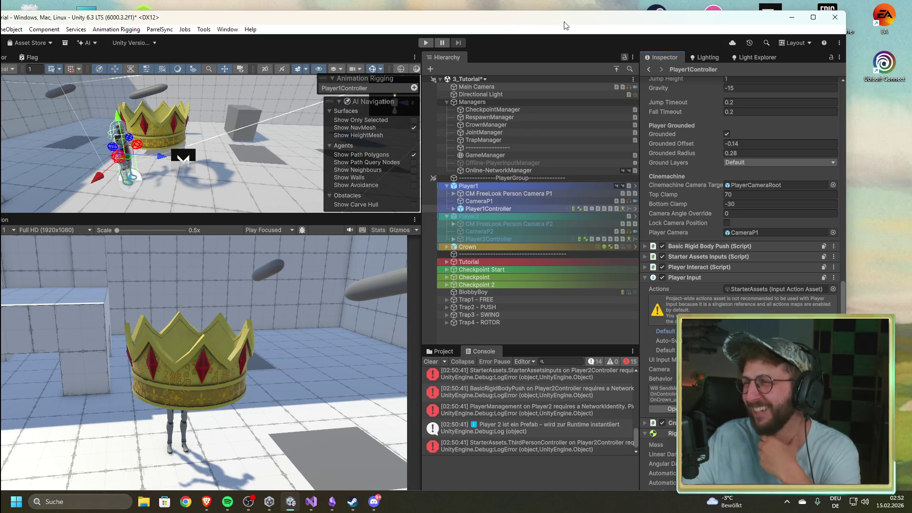
left_click_drag(565, 22, 580, 10)
double_click(580, 11)
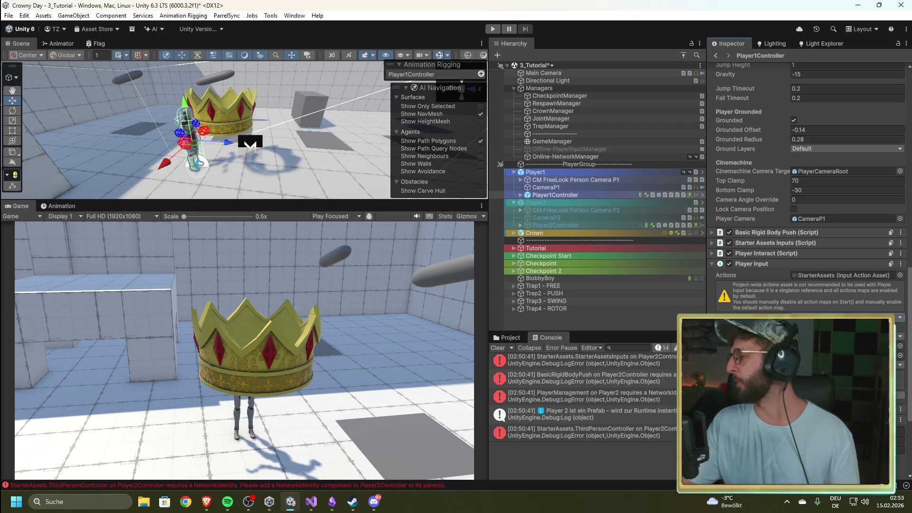
key("alt+Tab")
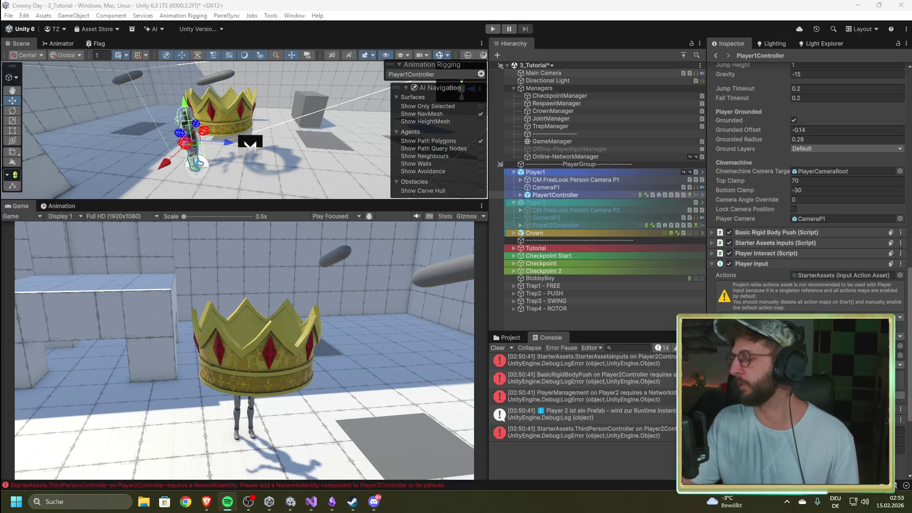
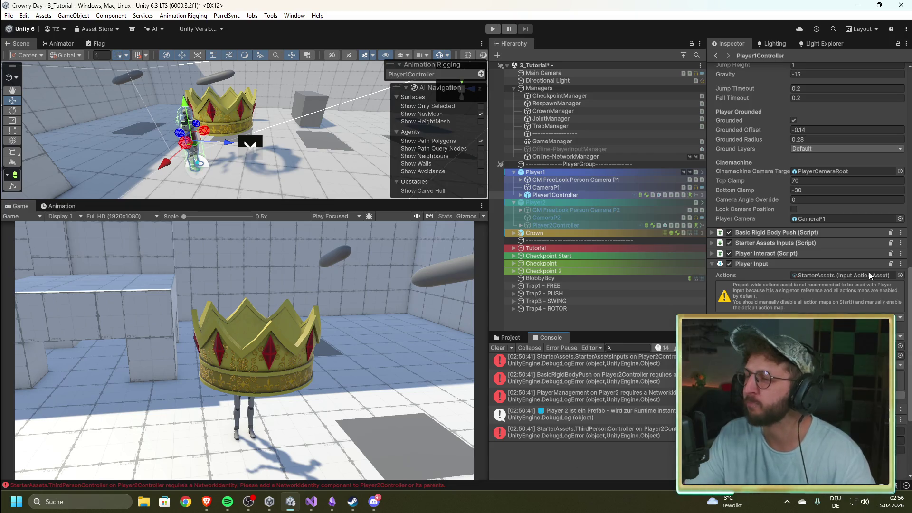
- Review SetupLocalPlayerOnline around lines 55–60 of PlayerManagement.cs, then search Windows for 'git'
left_click(311, 501)
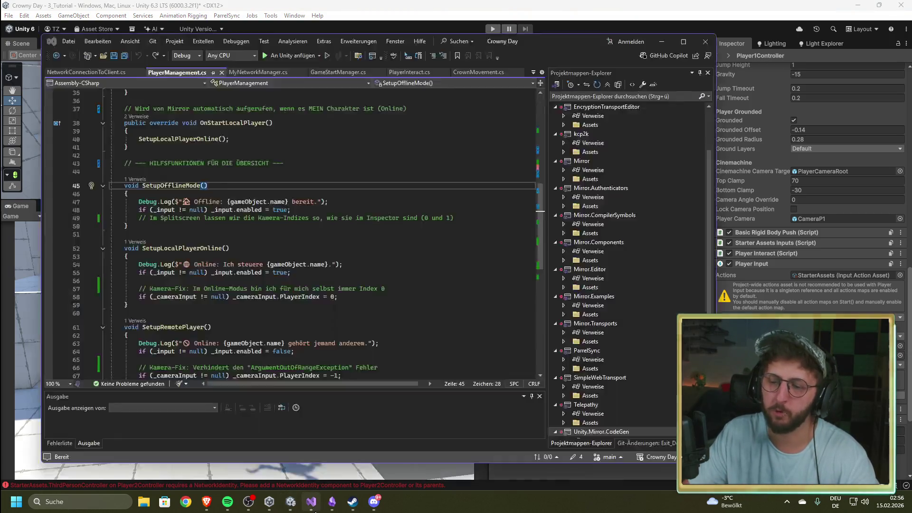
left_click(429, 312)
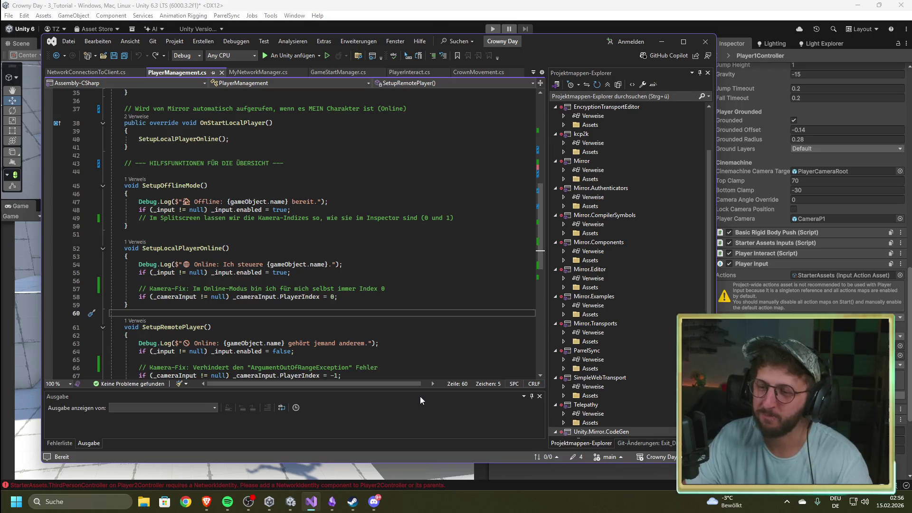
left_click(387, 270)
scroll(387, 270, "down", 4)
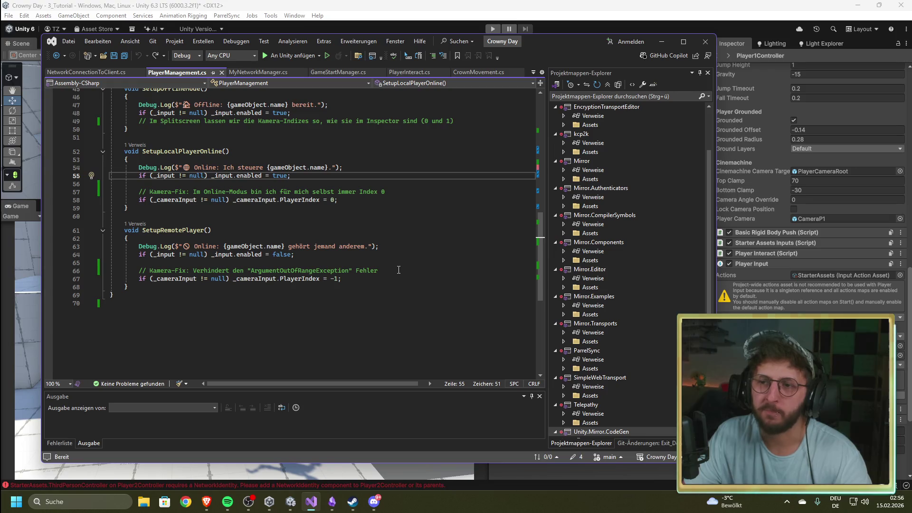
key("super")
type("git")
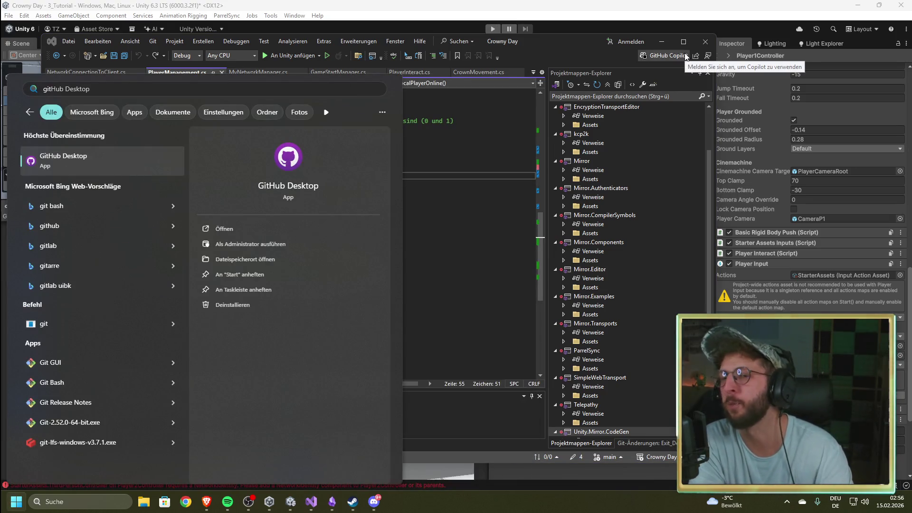
- Dismiss the GitHub Desktop search to return to PlayerManagement.cs
key("Escape")
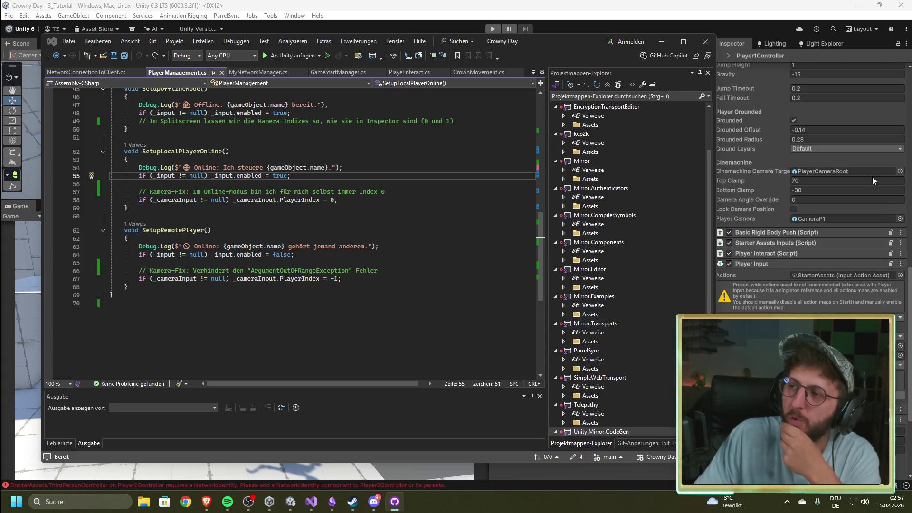
- Bring the Unity editor with the 3_Tutorial scene forward, then switch to Discord
left_click(452, 5)
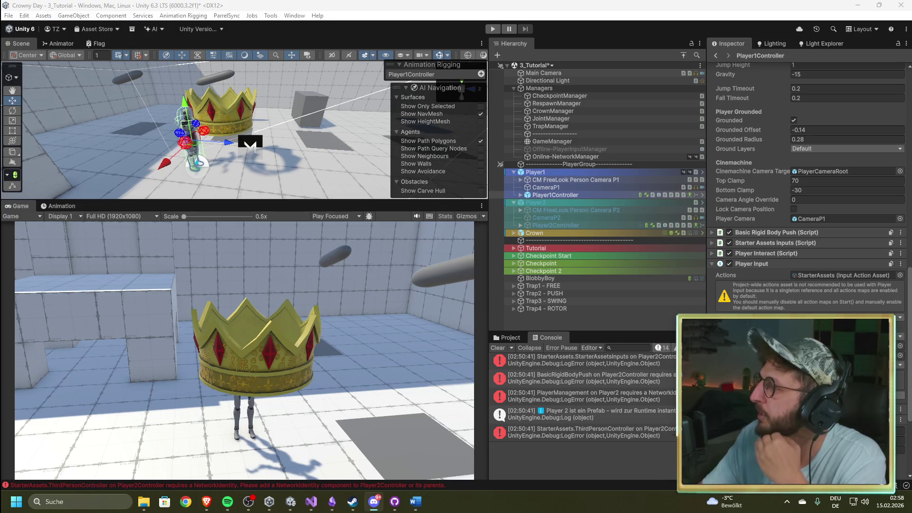
left_click(374, 501)
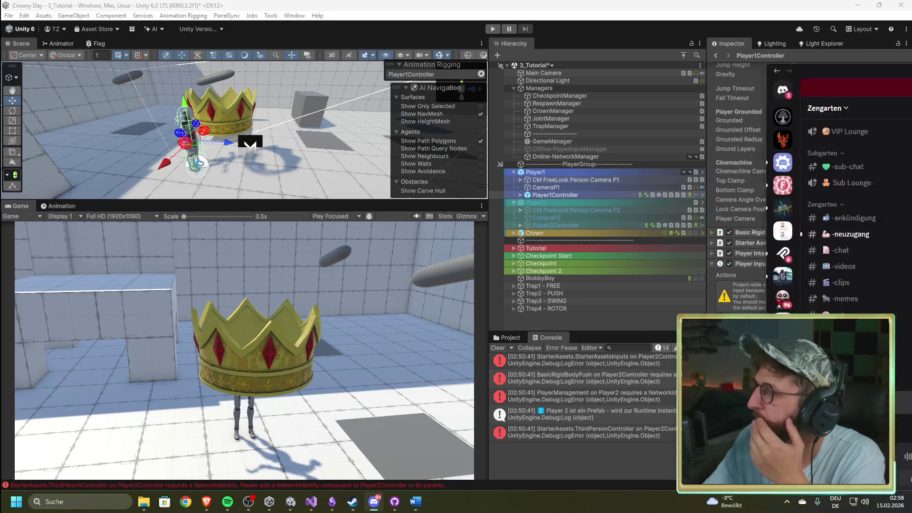
- Maximise Discord to watch the Raum erstellen voice call's live screen share
double_click(618, 28)
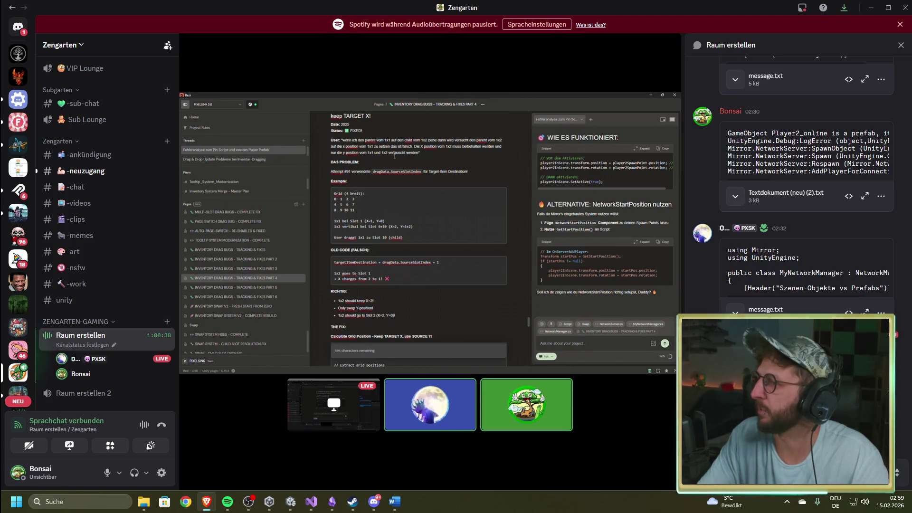
- Open the Player deck's Movement Problem card for editing, then view the archived Im Boden card
key("alt+Tab")
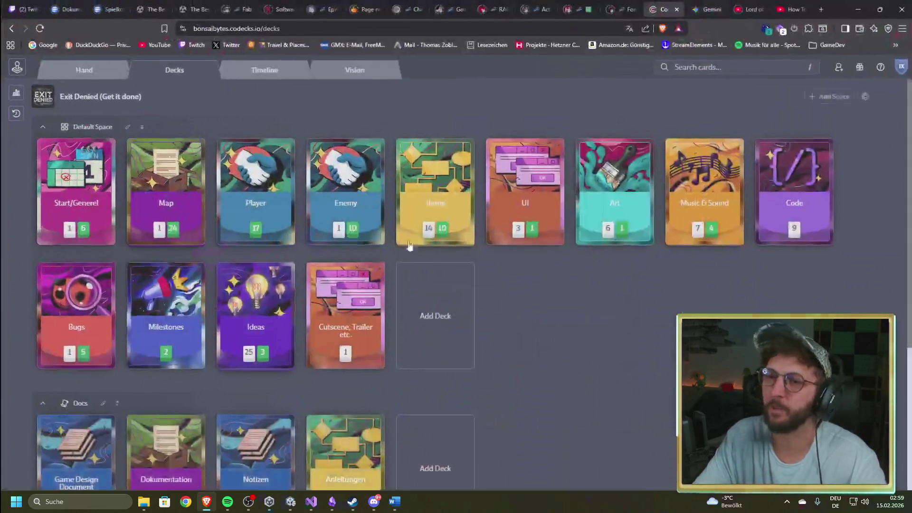
left_click(224, 182)
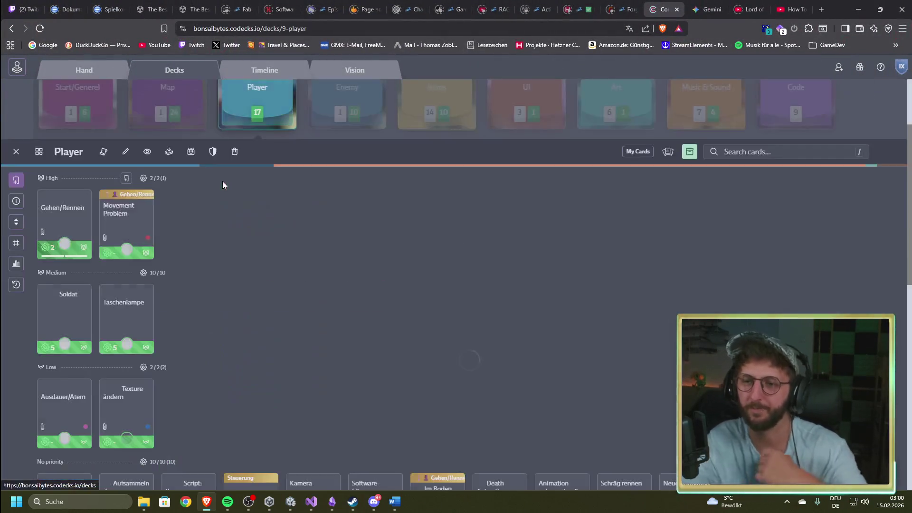
scroll(240, 248, "down", 3)
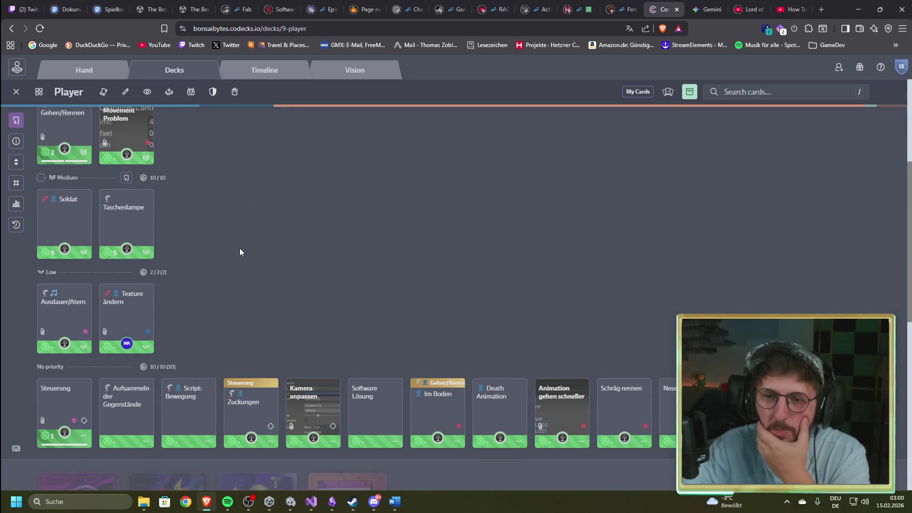
left_click(150, 137)
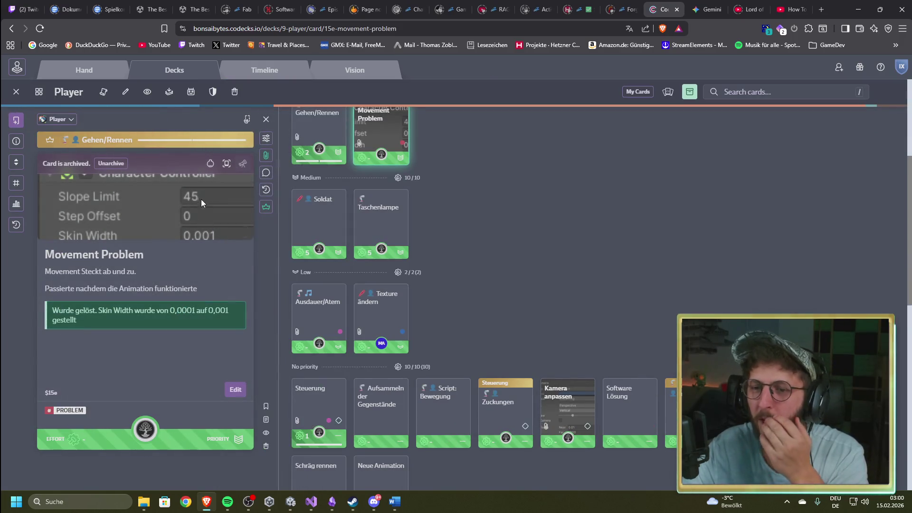
key("e")
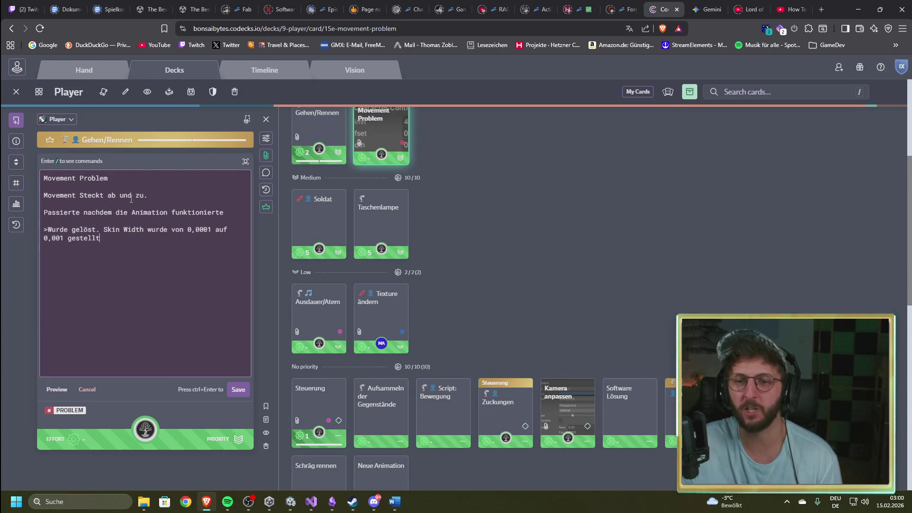
scroll(389, 271, "down", 3)
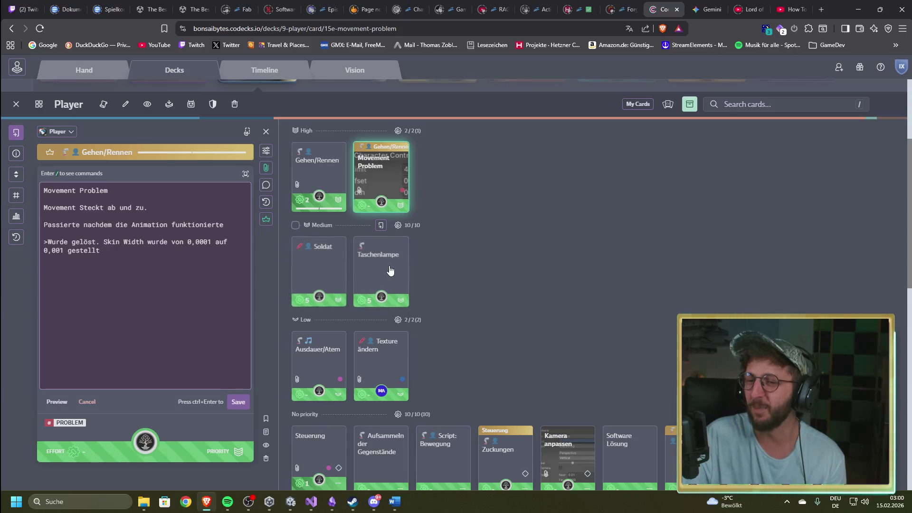
left_click(693, 299)
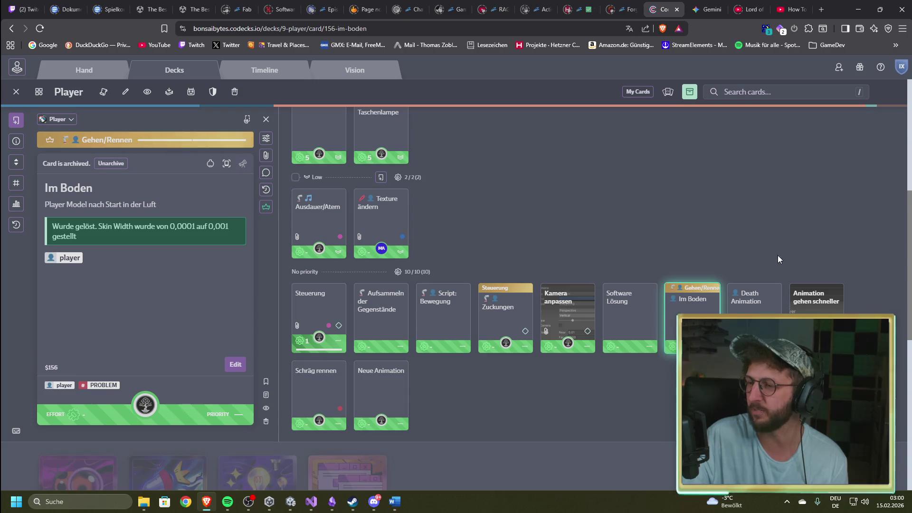
- Review the Animation gehen schneller and Schräg rennen cards, highlighting the .normalized code, then leave the Player deck
left_click(820, 313)
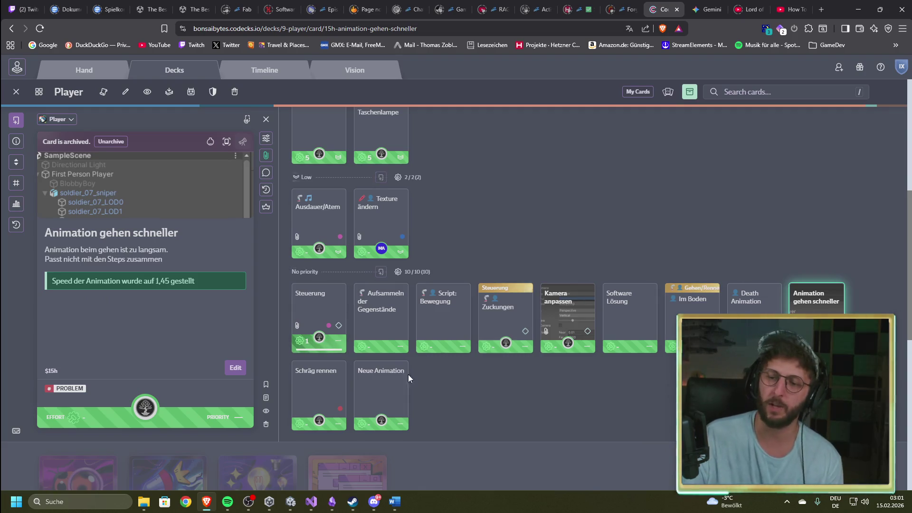
left_click(318, 394)
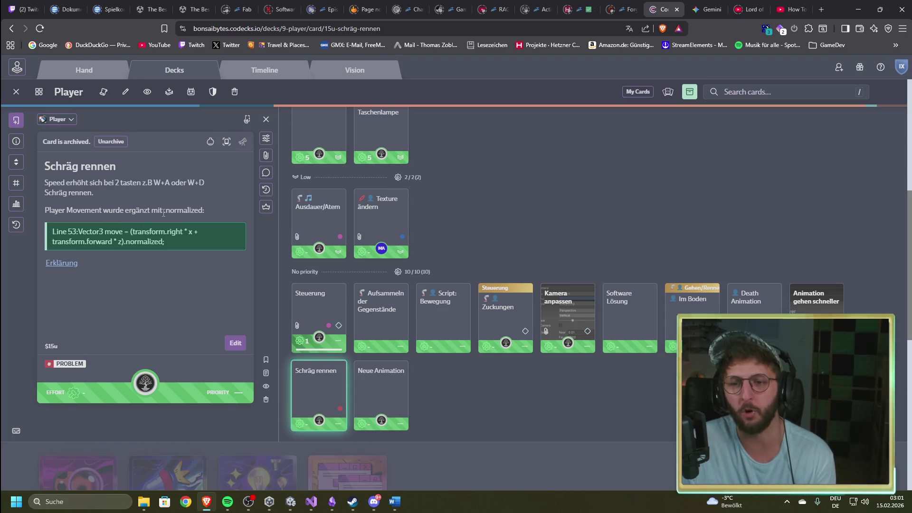
left_click_drag(163, 210, 208, 212)
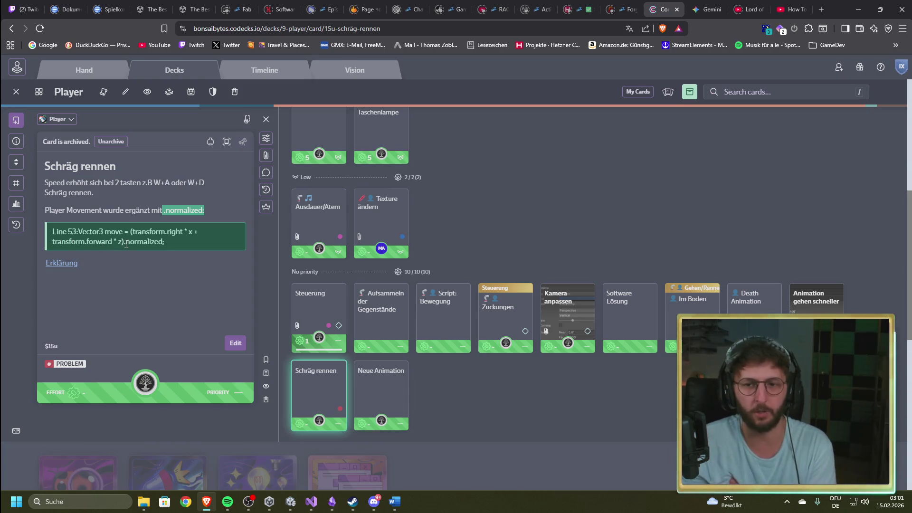
left_click_drag(124, 242, 166, 244)
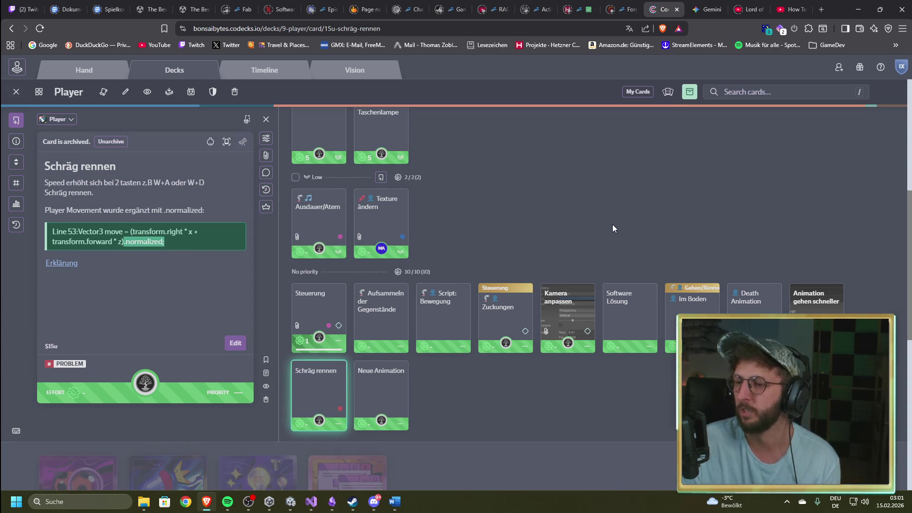
scroll(612, 224, "up", 6)
scroll(565, 256, "down", 3)
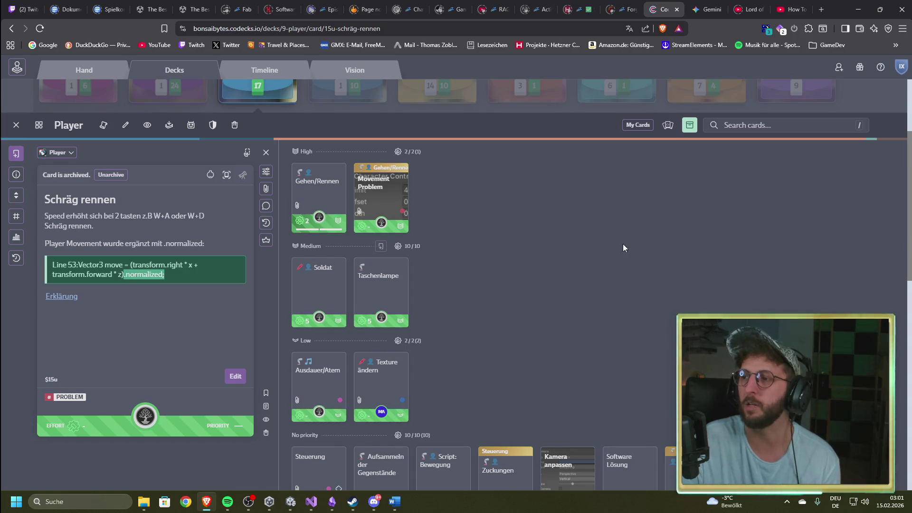
left_click(871, 100)
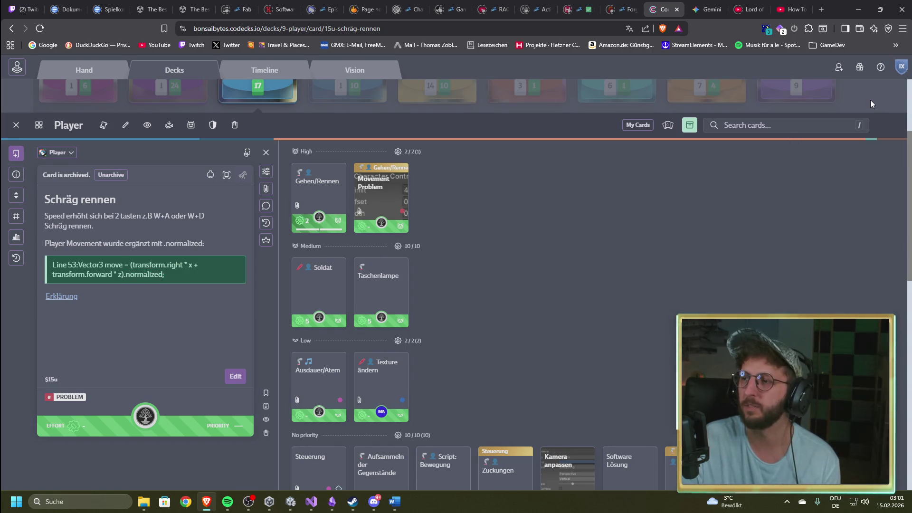
left_click(16, 125)
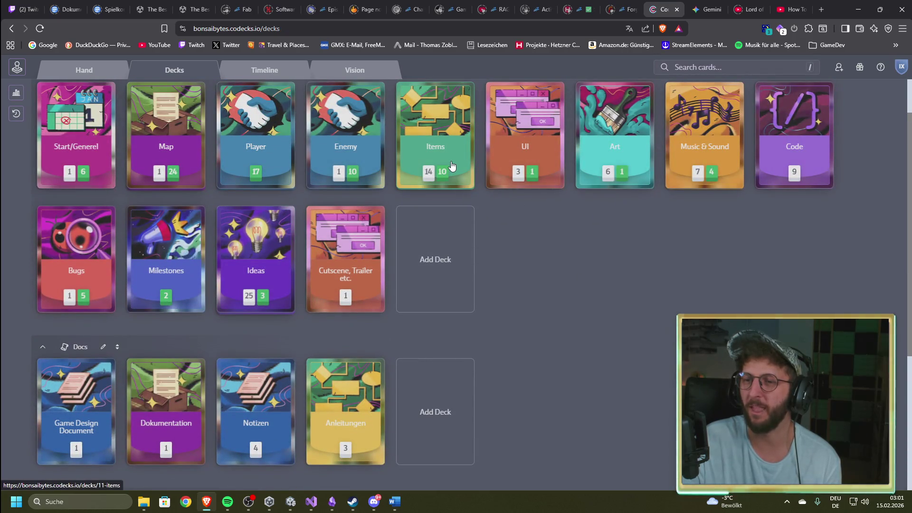
- Open the Enemy deck and read the archived Animationsfehler card's details
left_click(349, 152)
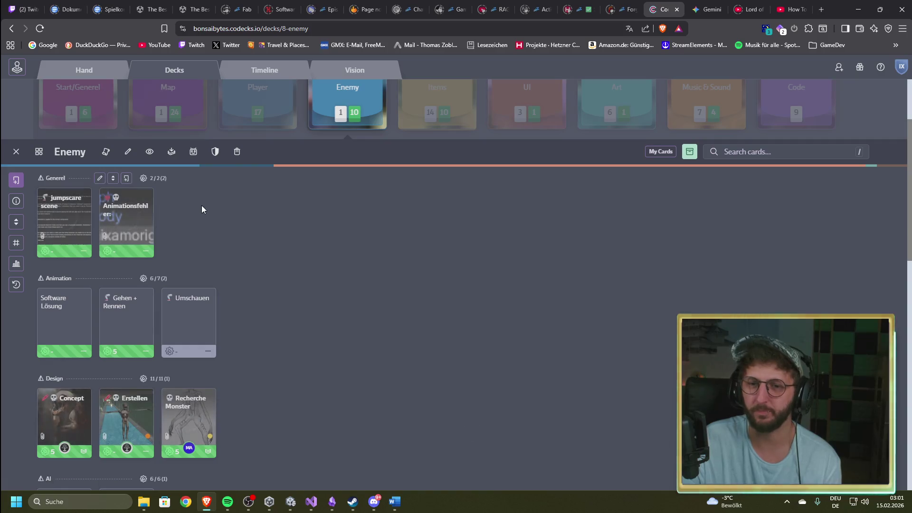
scroll(195, 217, "down", 1)
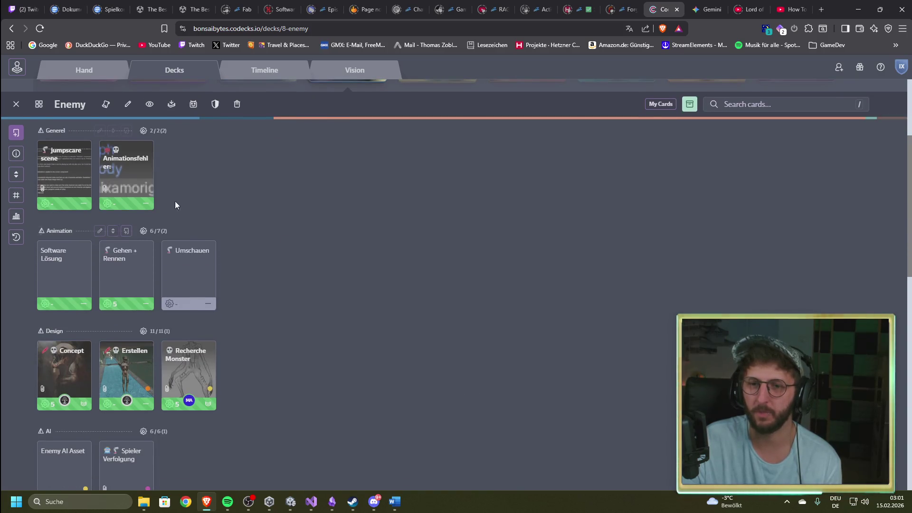
left_click(141, 165)
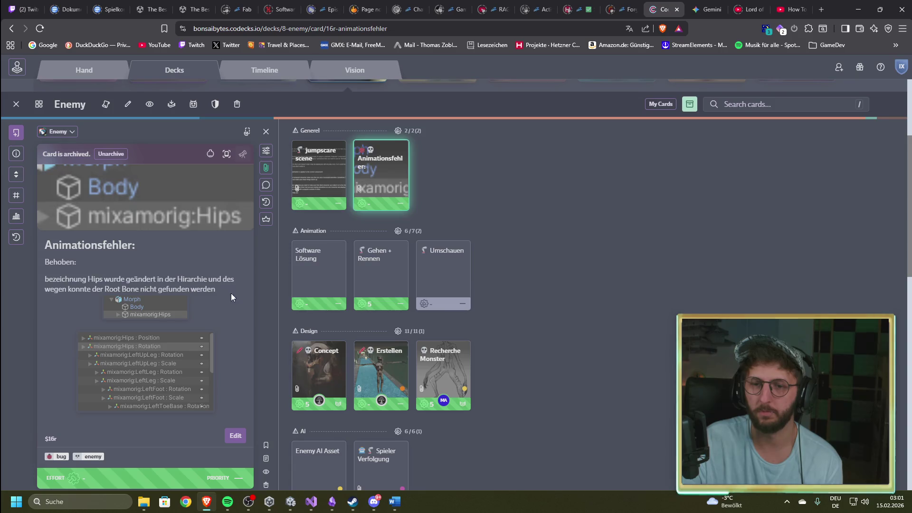
scroll(532, 328, "down", 4)
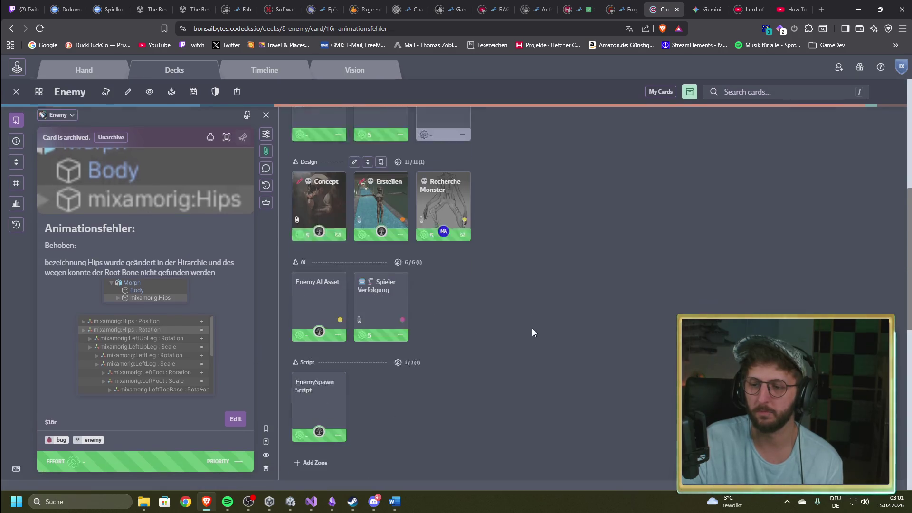
scroll(525, 335, "up", 4)
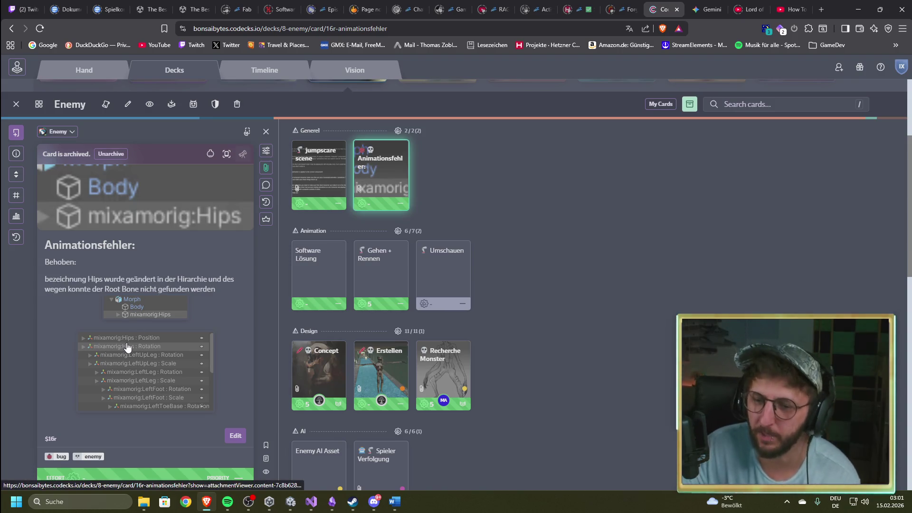
scroll(536, 275, "down", 5)
scroll(509, 309, "up", 2)
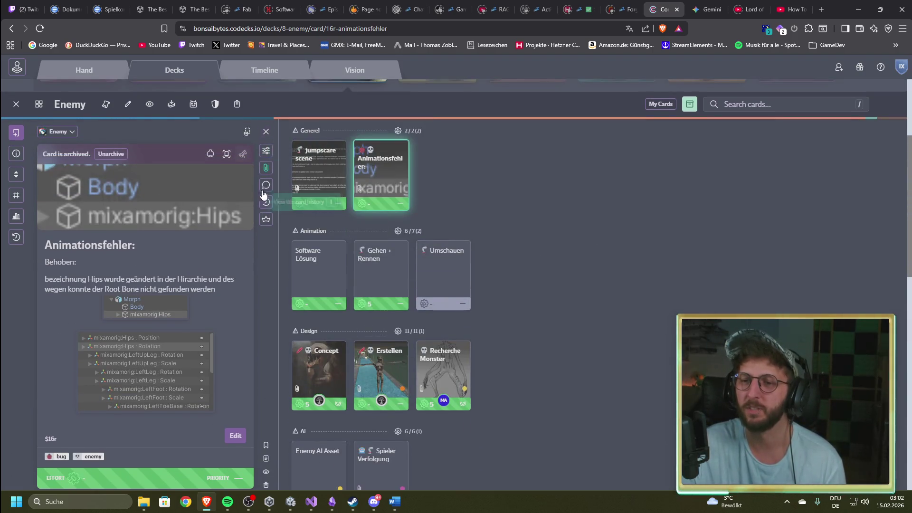
- Reopen Animationsfehler, mark the note about Hips being renamed, and return to the decks overview
left_click(267, 132)
scroll(246, 346, "down", 4)
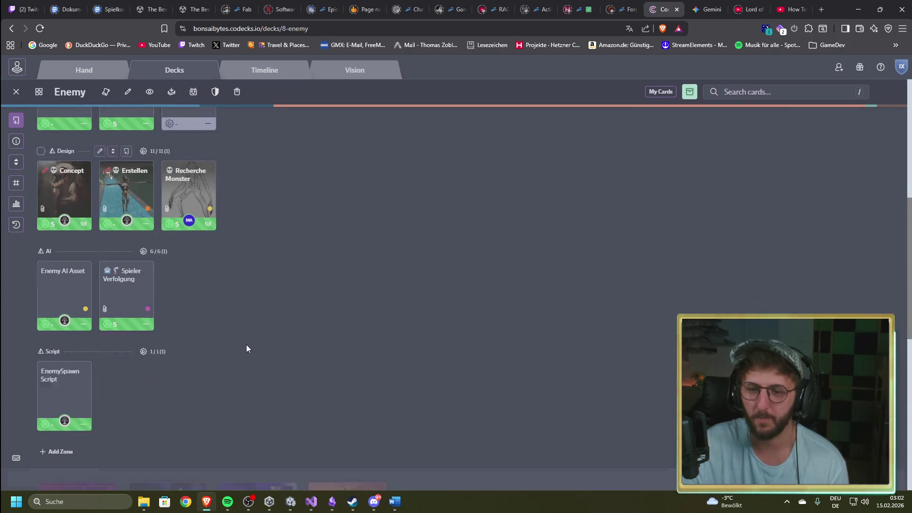
scroll(81, 236, "up", 5)
left_click(108, 219)
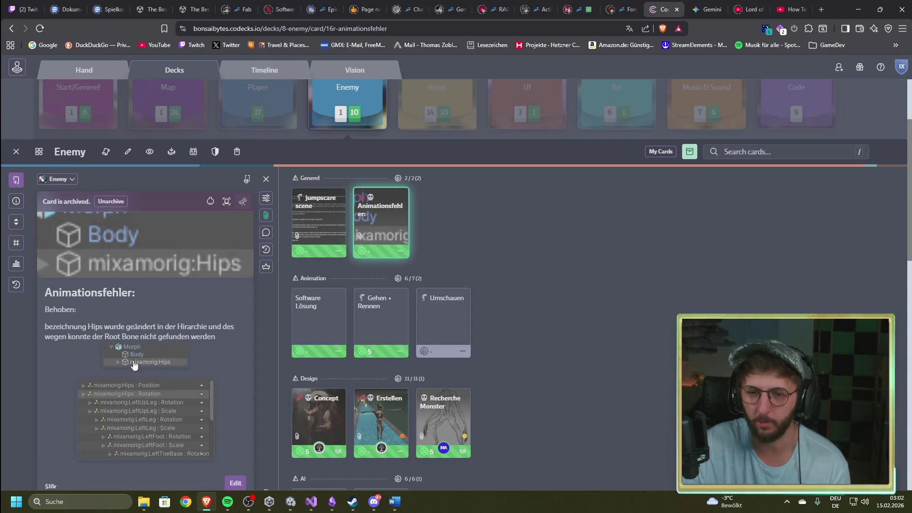
left_click_drag(82, 326, 155, 327)
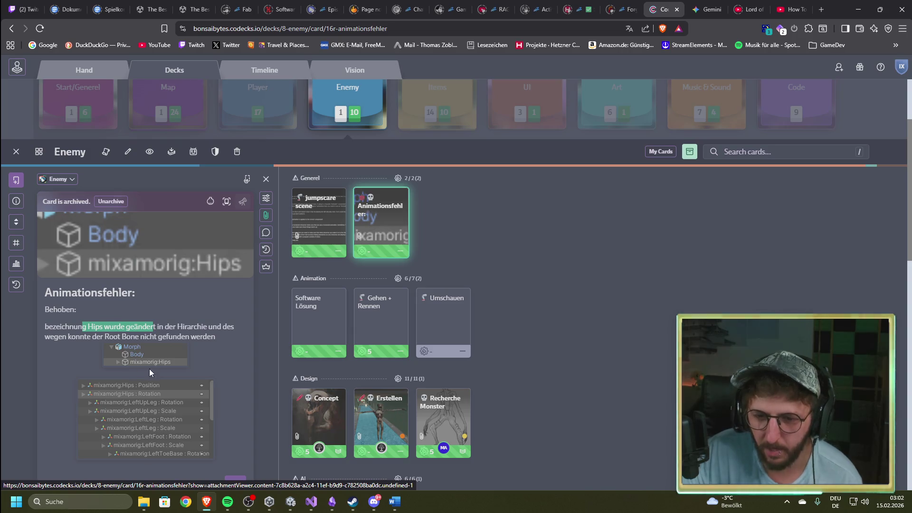
left_click(17, 151)
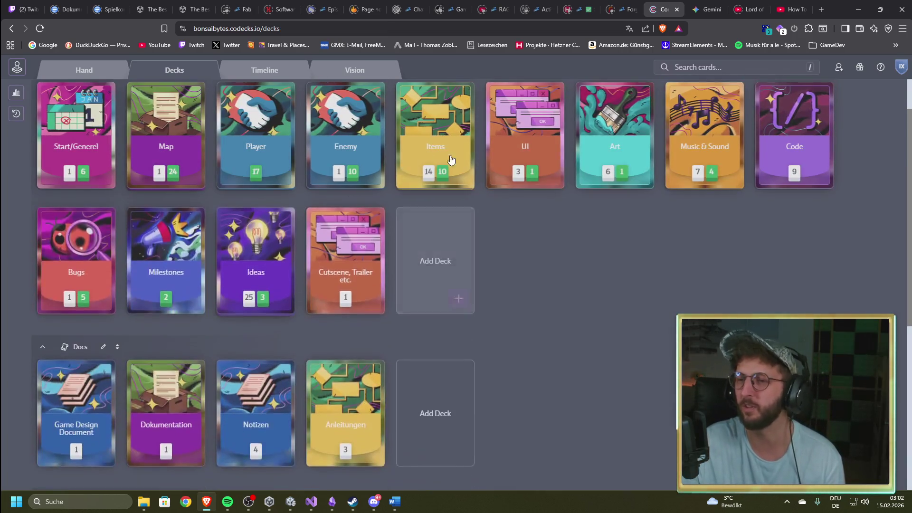
left_click(443, 150)
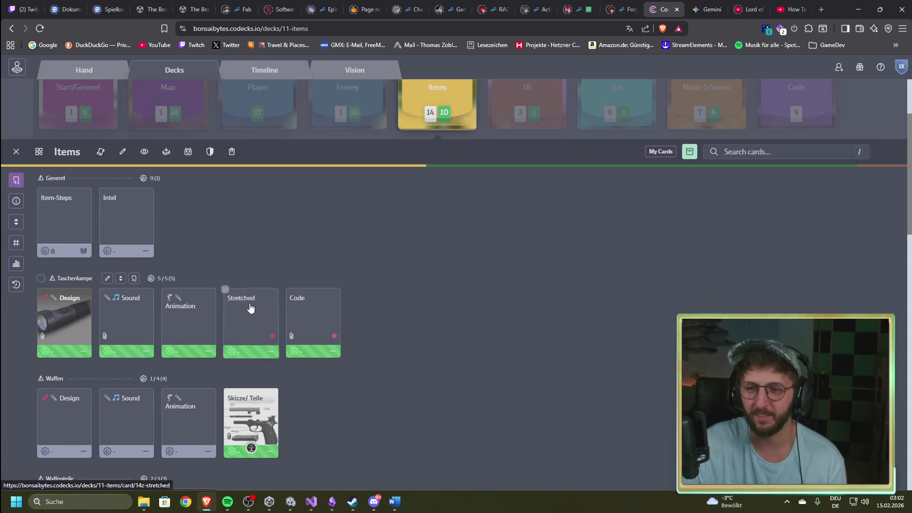
left_click(268, 306)
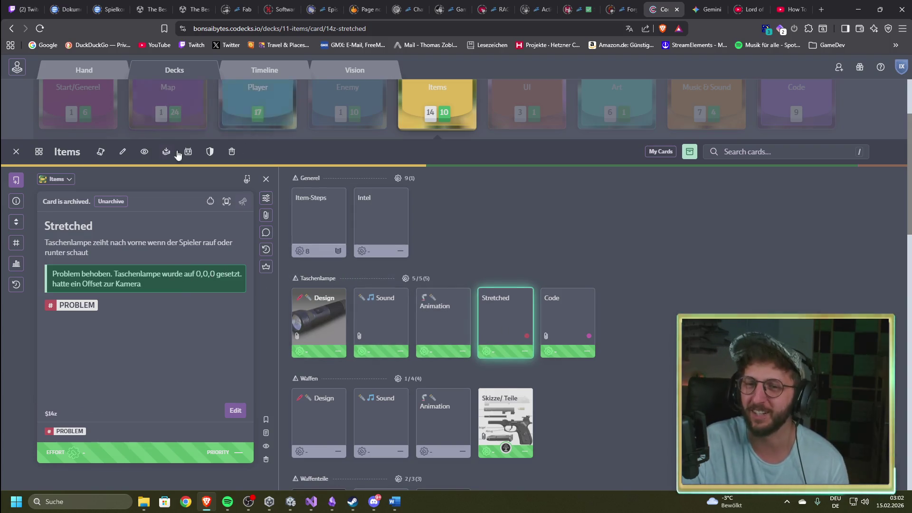
left_click(16, 153)
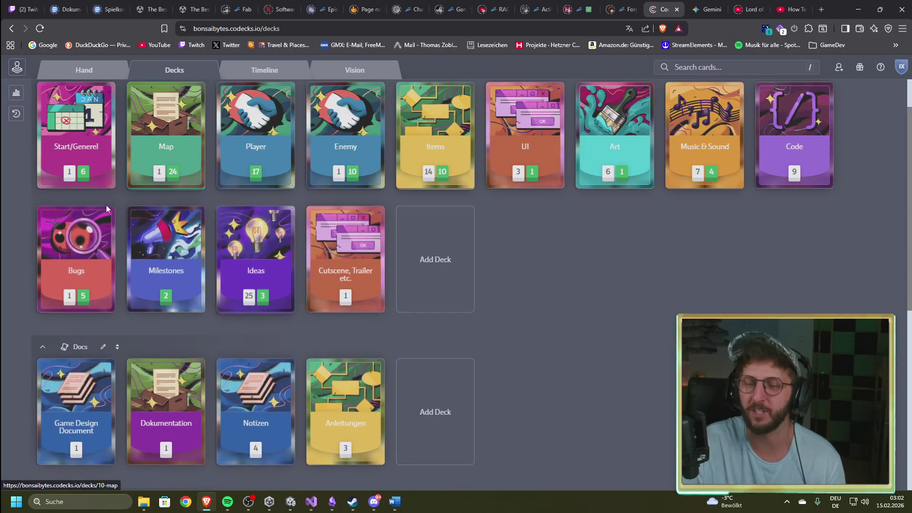
- Open the Map deck's Wände Beleuchtung PROBLEM card and view its wall lighting screenshot full-screen
left_click(157, 151)
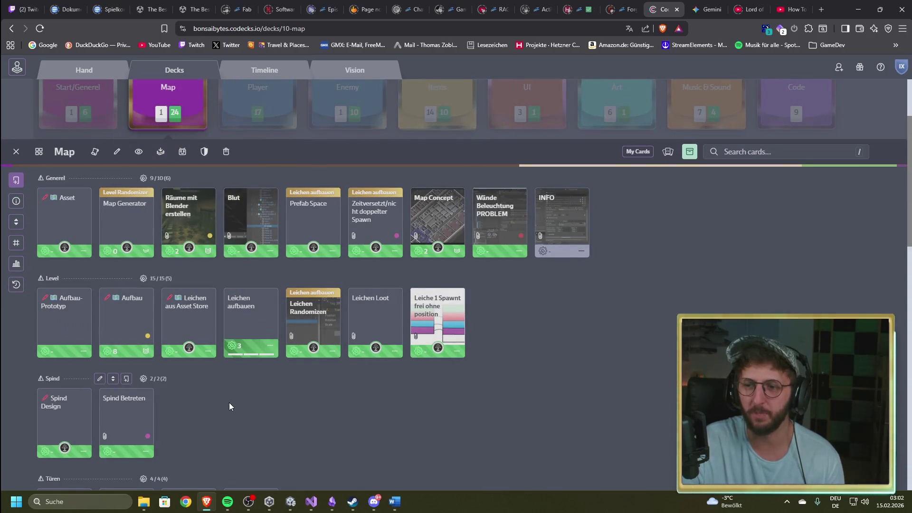
left_click(495, 223)
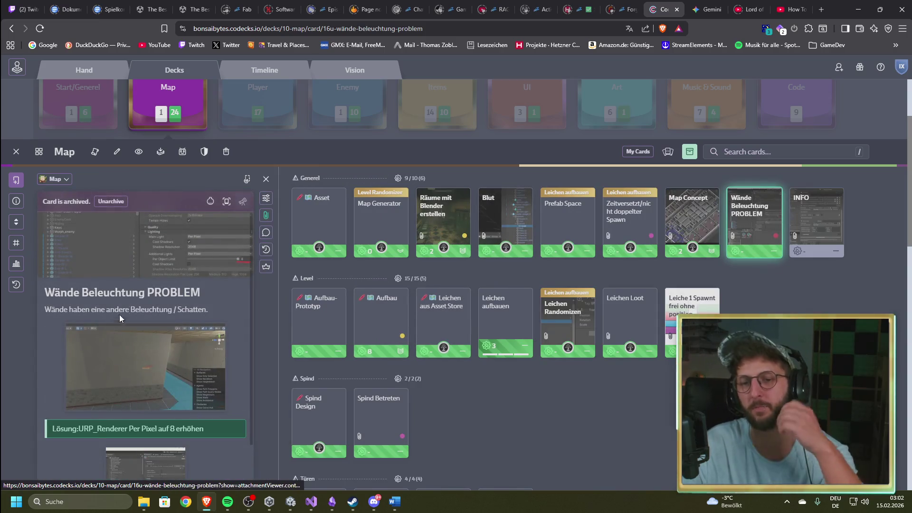
scroll(190, 328, "down", 1)
left_click(192, 325)
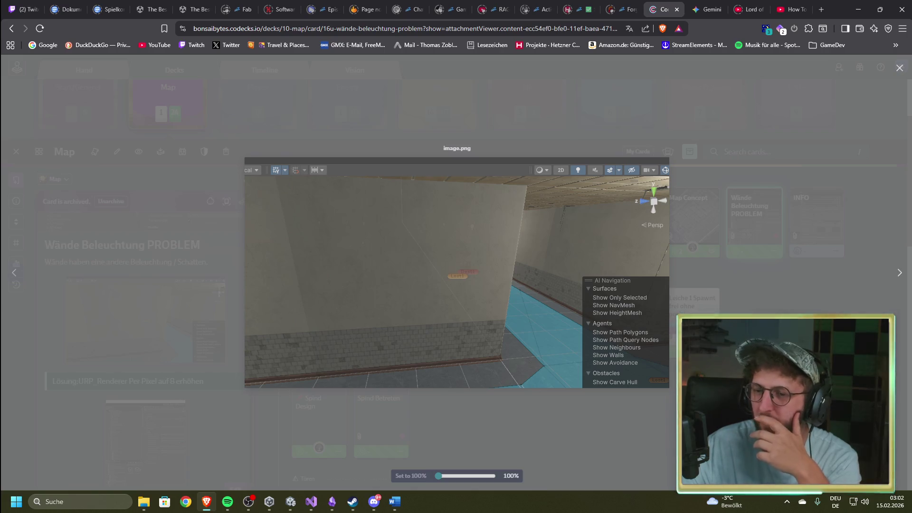
left_click(212, 251)
scroll(126, 242, "down", 1)
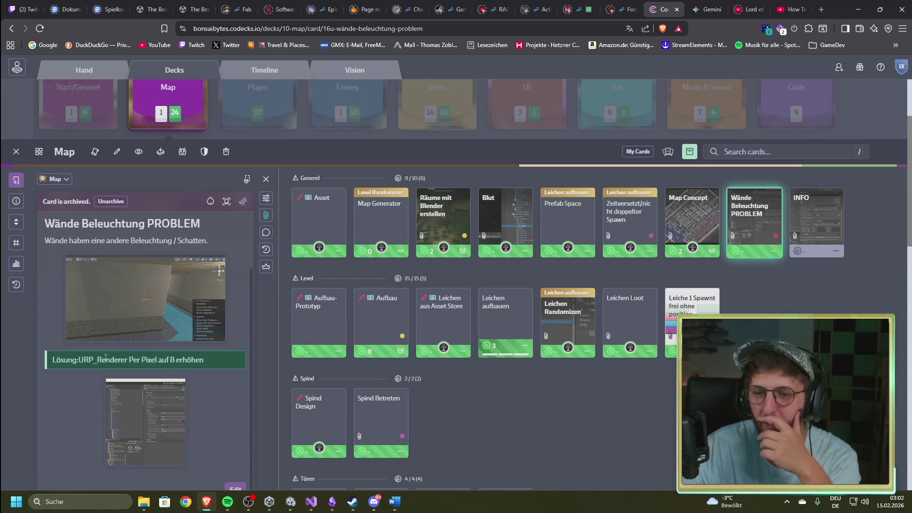
left_click(102, 300)
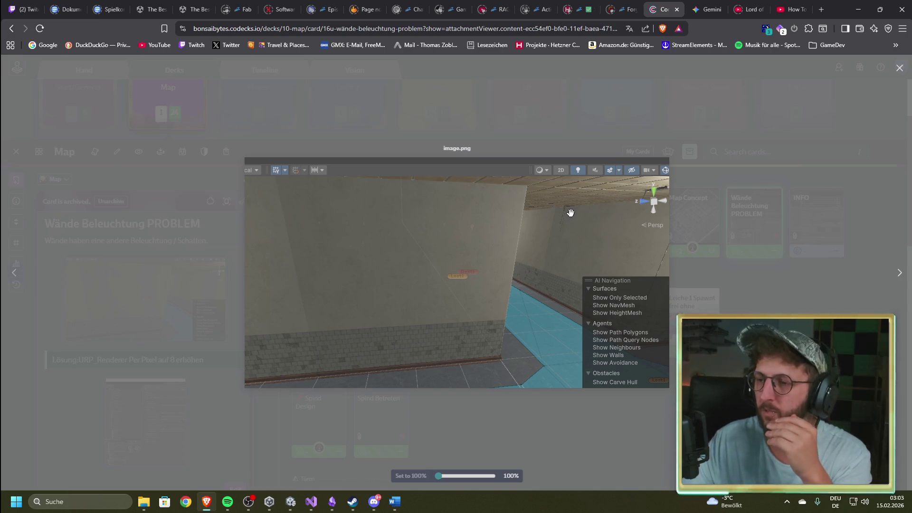
key("Escape")
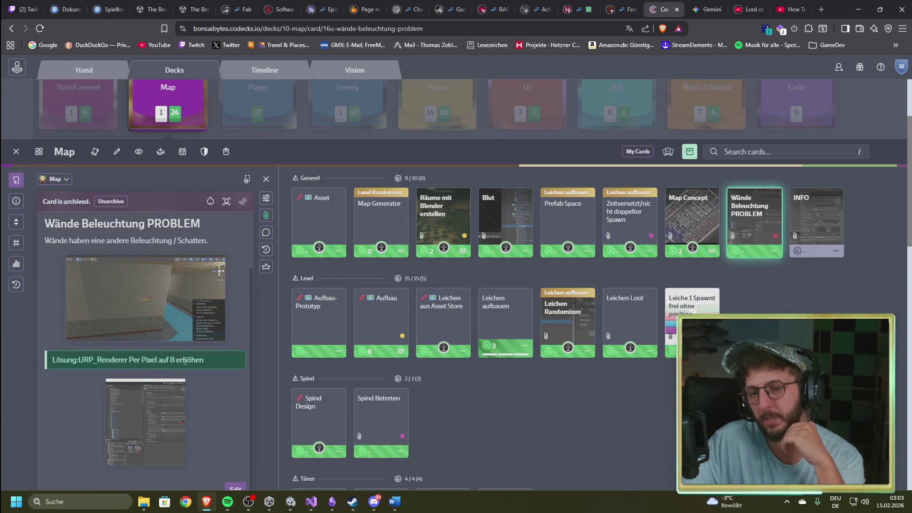
- View the URP renderer settings screenshot, then open the Türen PROBLEM! card
left_click(156, 413)
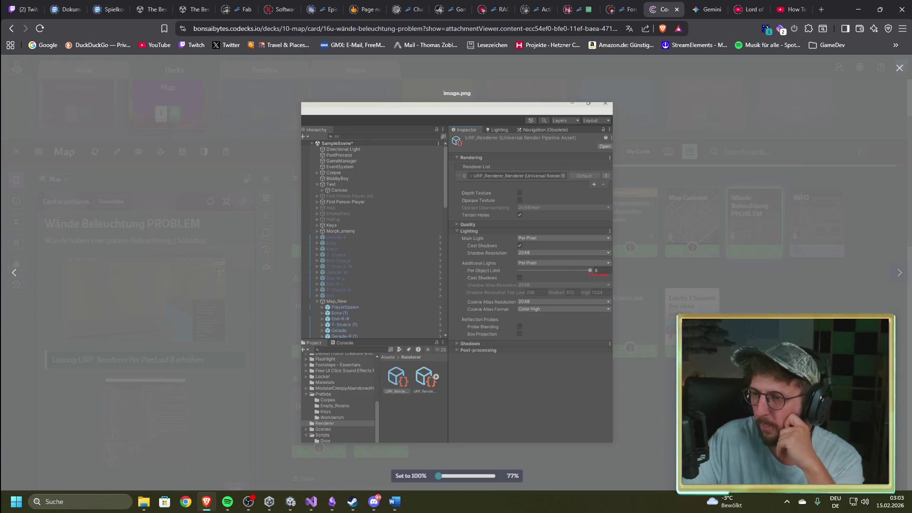
key("Escape")
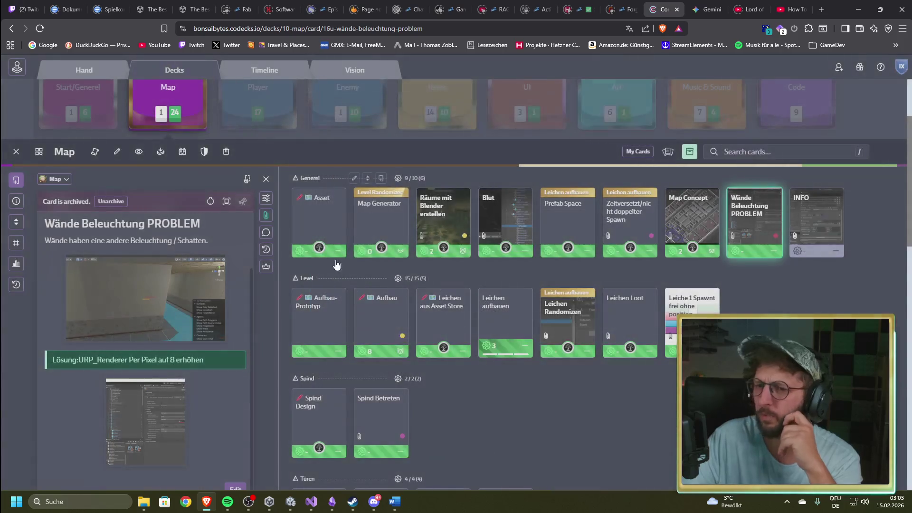
scroll(553, 367, "down", 1)
scroll(553, 371, "down", 6)
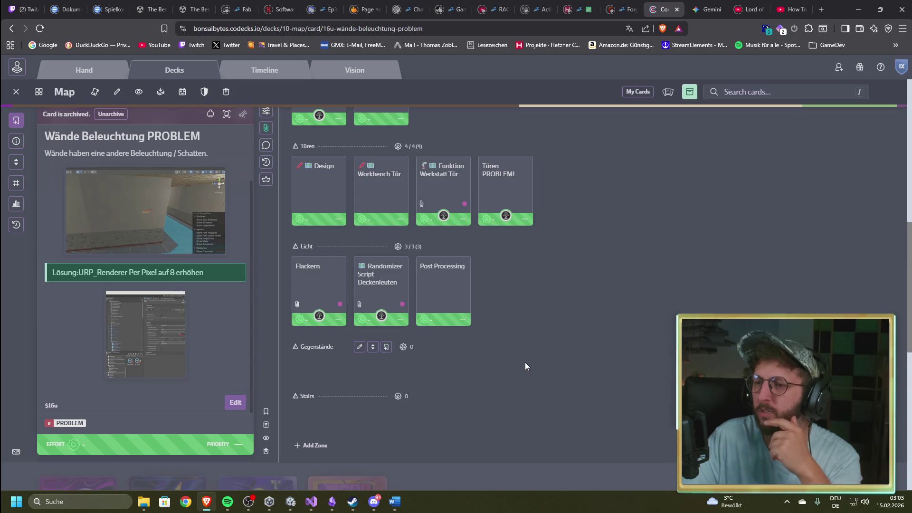
left_click(503, 190)
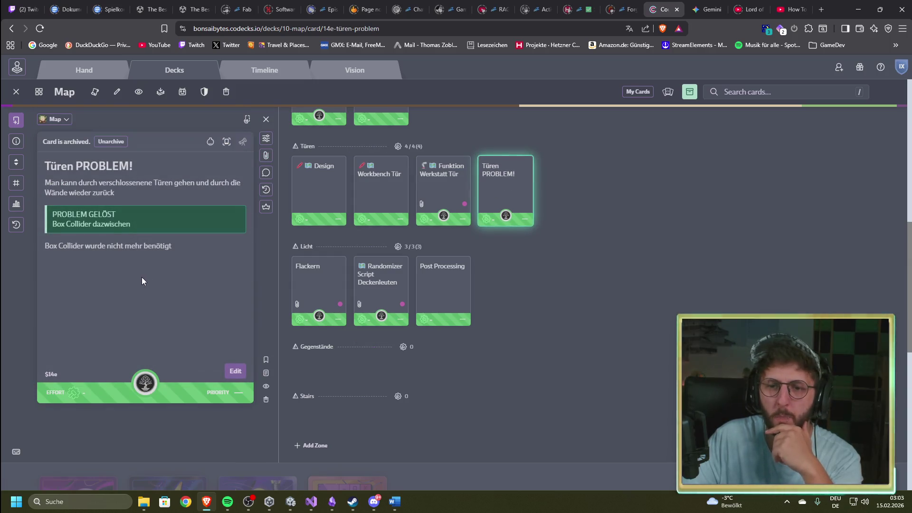
- Check the Randomizer Script Deckenleuten card, then open the UI deck
left_click(394, 291)
scroll(540, 373, "up", 8)
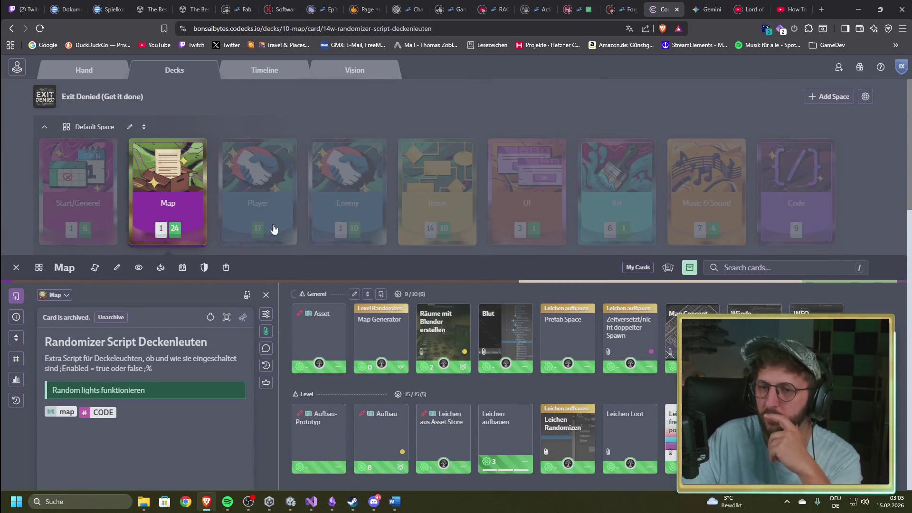
left_click(16, 267)
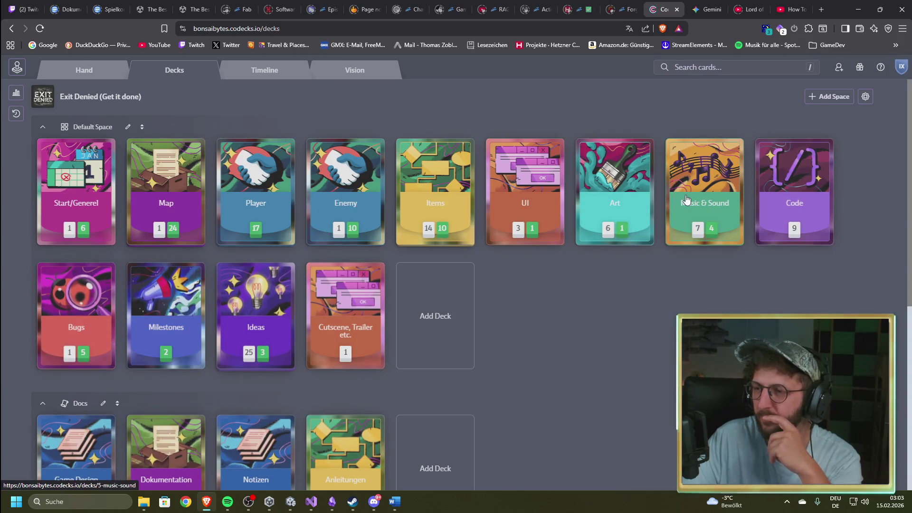
left_click(531, 203)
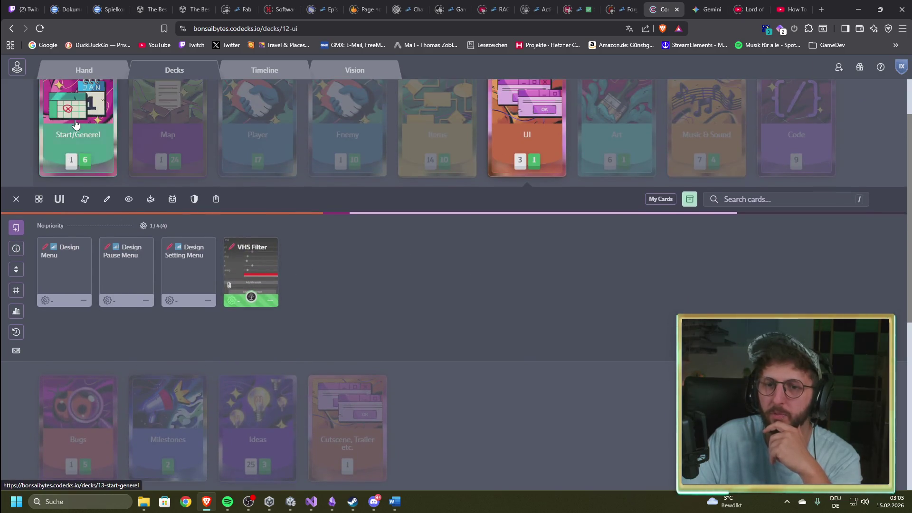
- Browse the Start/Generel and Map decks, then switch to the Discord voice channel
left_click(76, 125)
left_click(168, 97)
scroll(205, 295, "down", 5)
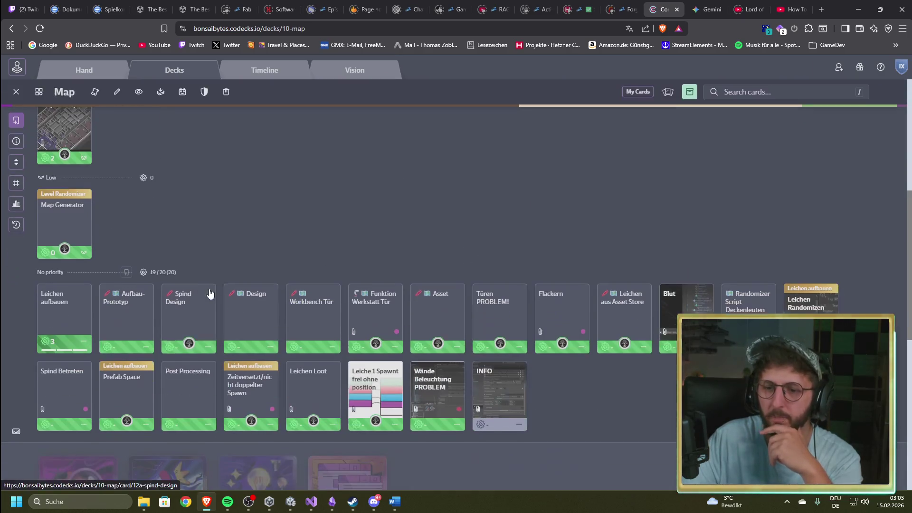
scroll(297, 257, "down", 2)
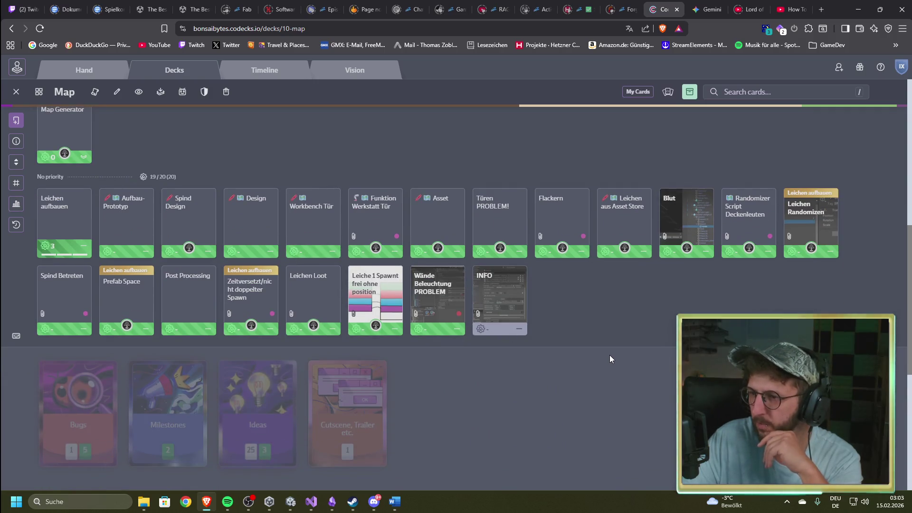
scroll(355, 279, "up", 5)
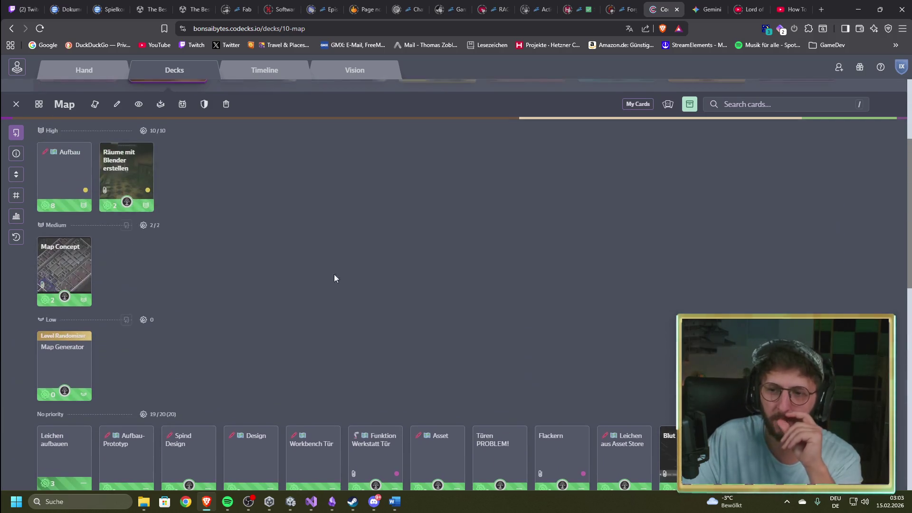
scroll(266, 318, "up", 3)
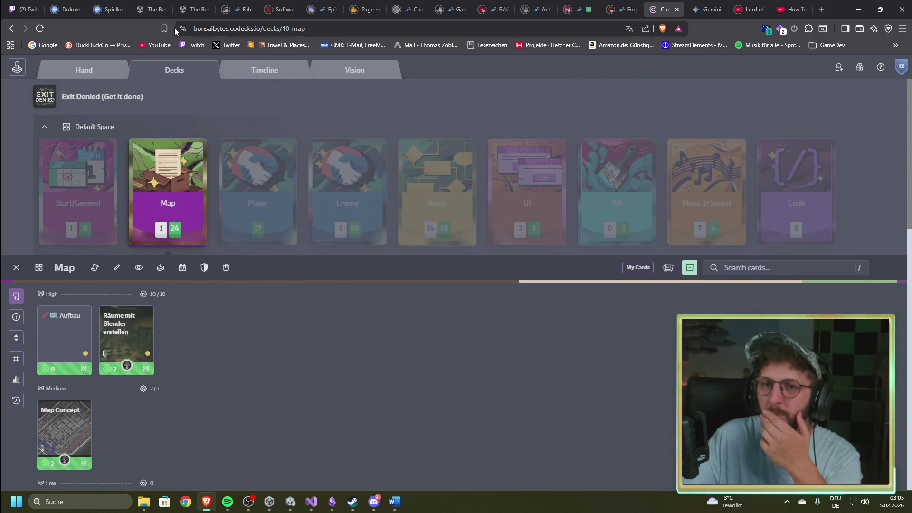
left_click(858, 9)
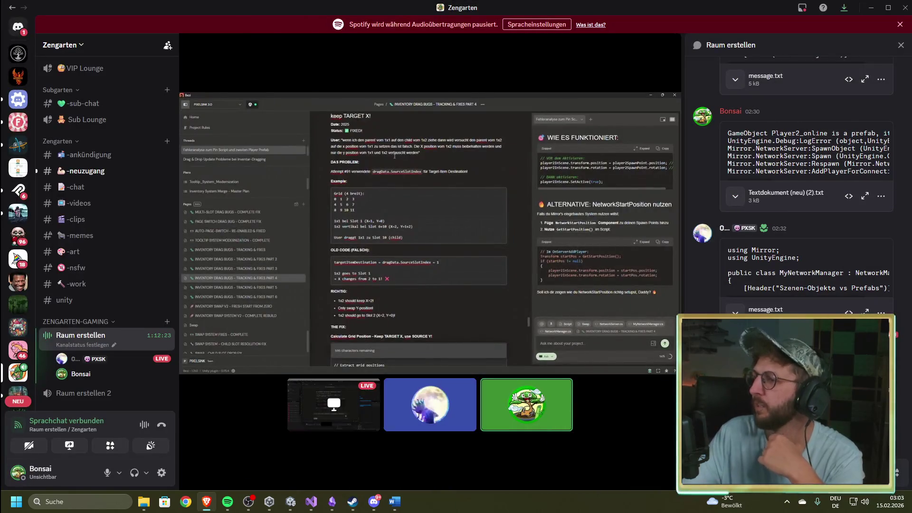
- Shrink Discord aside and close the Unity editor to reveal PlayerManagement.cs
mouse_move(702, 4)
left_mouse_down()
mouse_move(805, 125)
mouse_move(911, 138)
left_mouse_up()
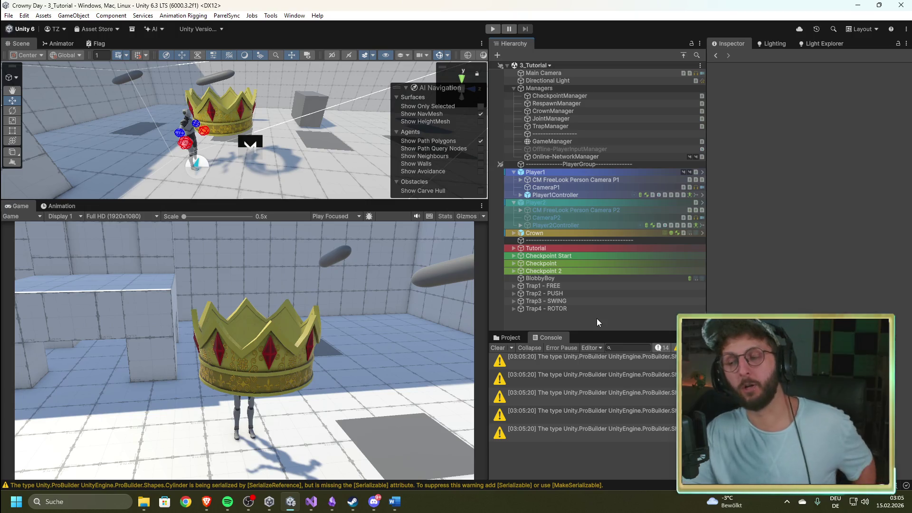
left_click(899, 11)
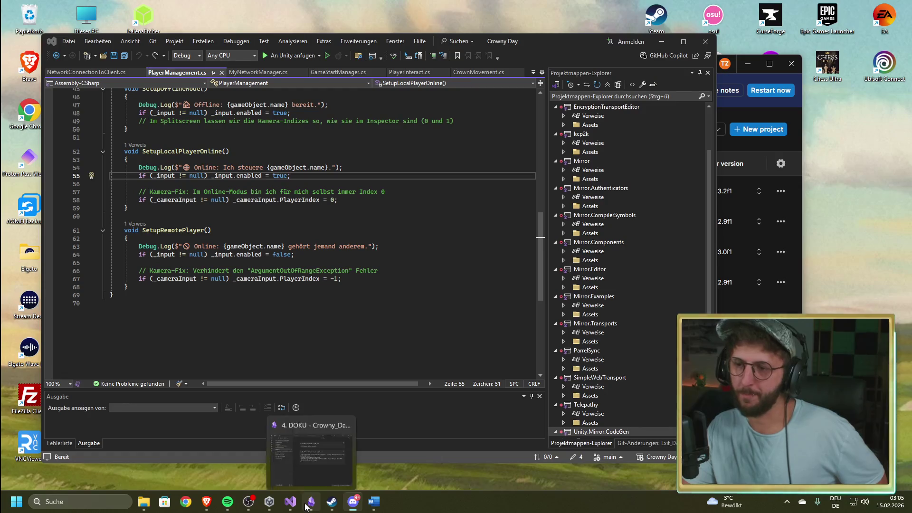
- Read the SetupLocalPlayerOnline and SetupRemotePlayer code, close Visual Studio and Unity Hub, and bring up Steam
left_click(309, 504)
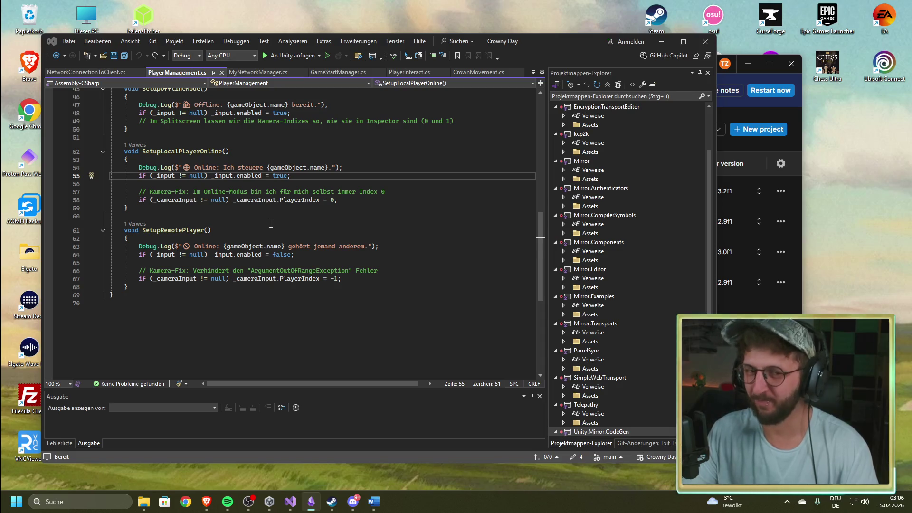
left_click(271, 223)
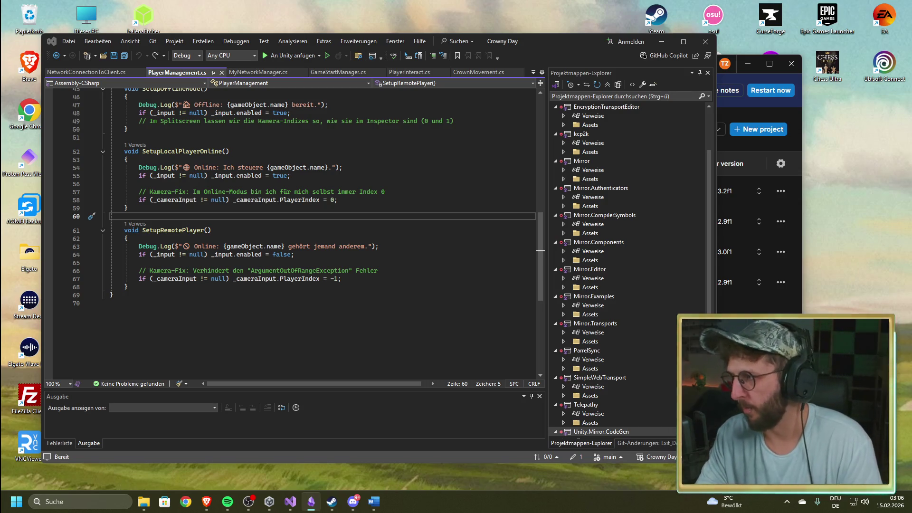
left_click(705, 42)
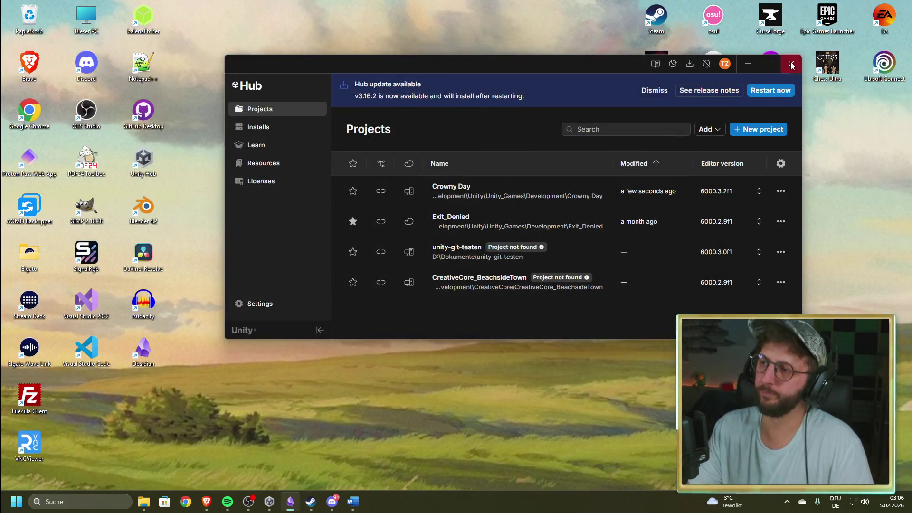
left_click(791, 64)
left_click(290, 502)
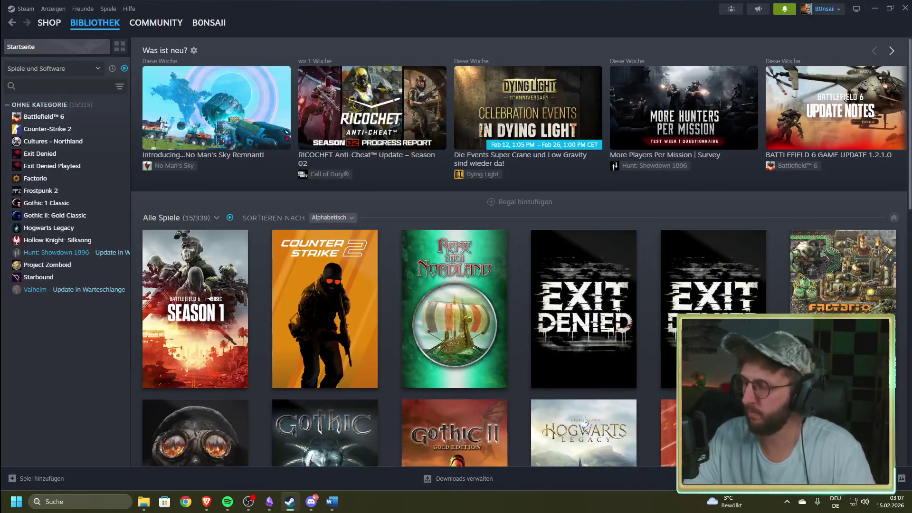
- Bring Steam's library to the front, showing What's New and the Alle Spiele collection of 339 games
left_click(269, 502)
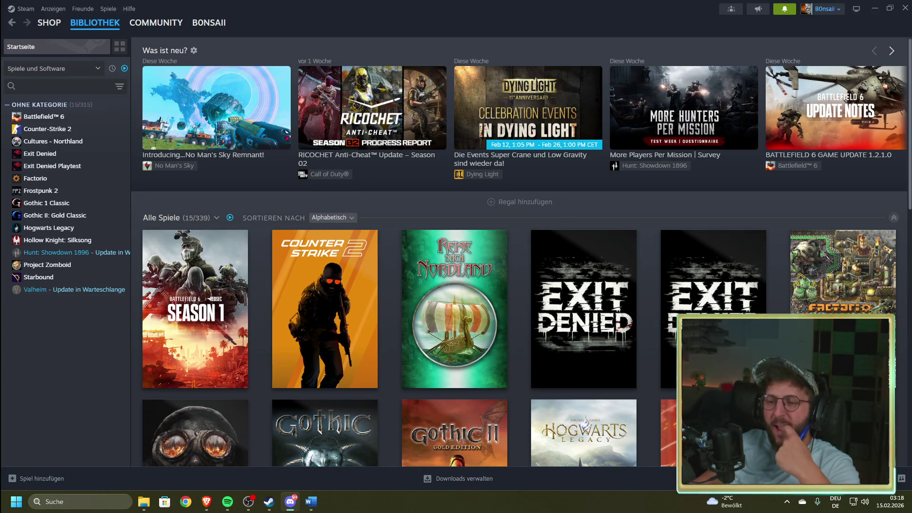
left_click(647, 197)
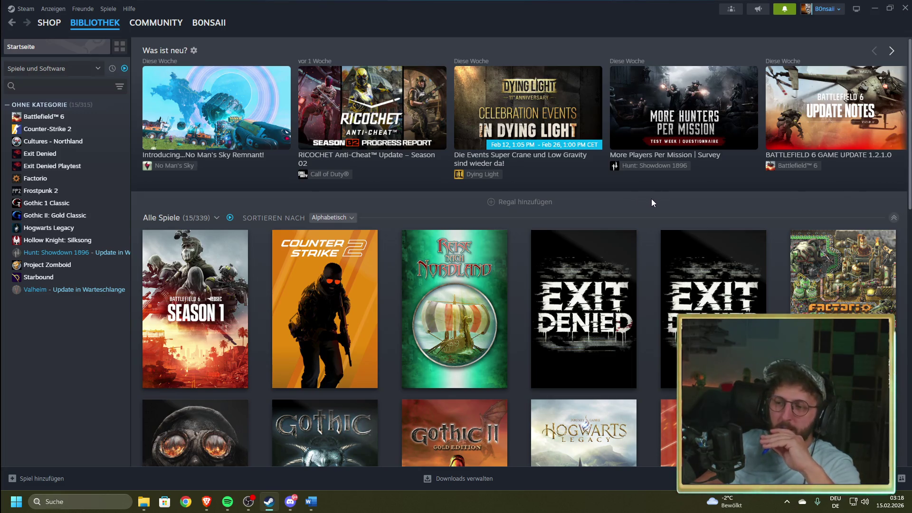
scroll(652, 321, "down", 3)
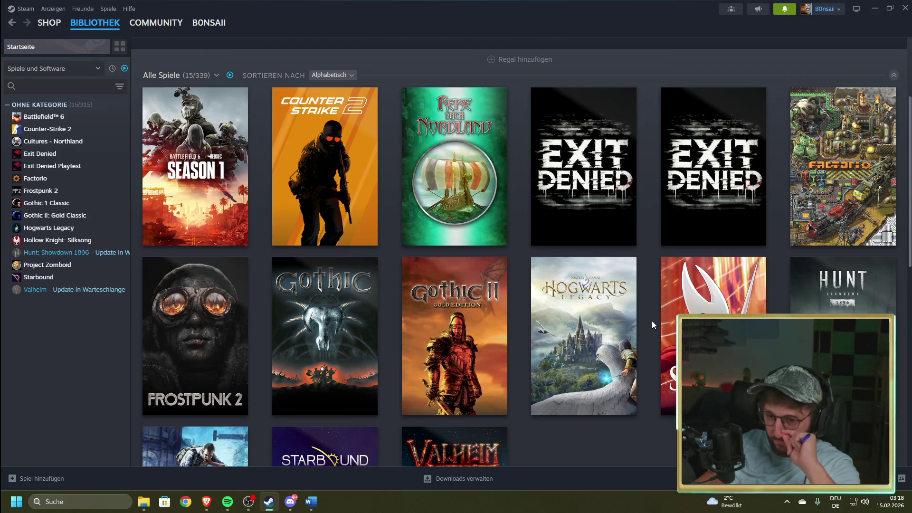
left_click(311, 502)
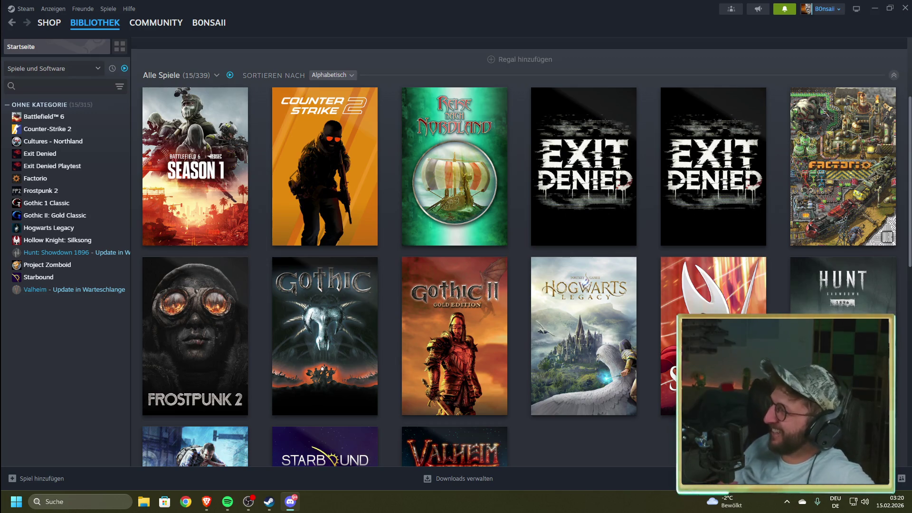
key("alt+Tab")
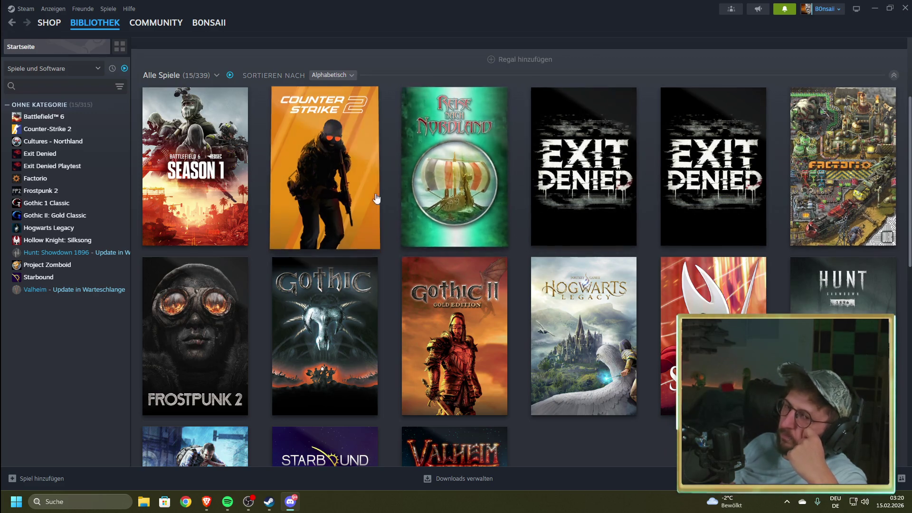
- Open the Counter-Strike 2 library page, then view and close its gear options menu twice
left_click(352, 186)
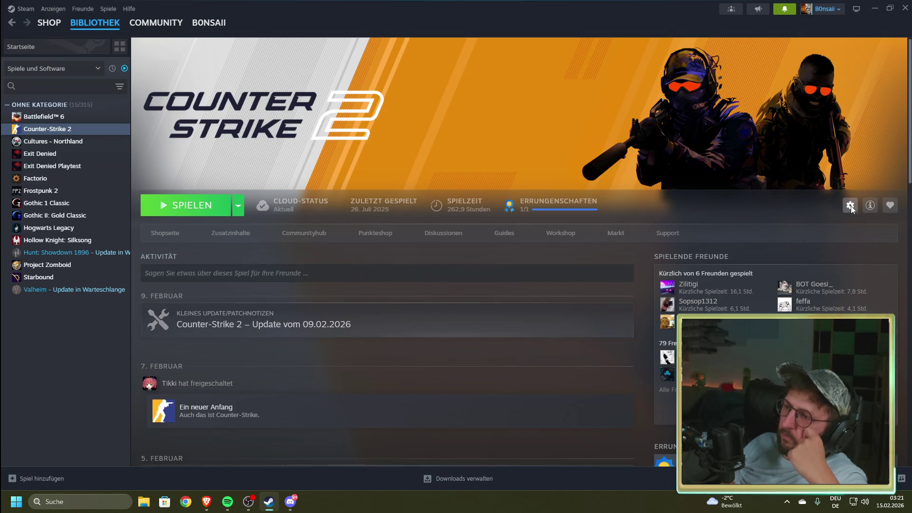
left_click(851, 205)
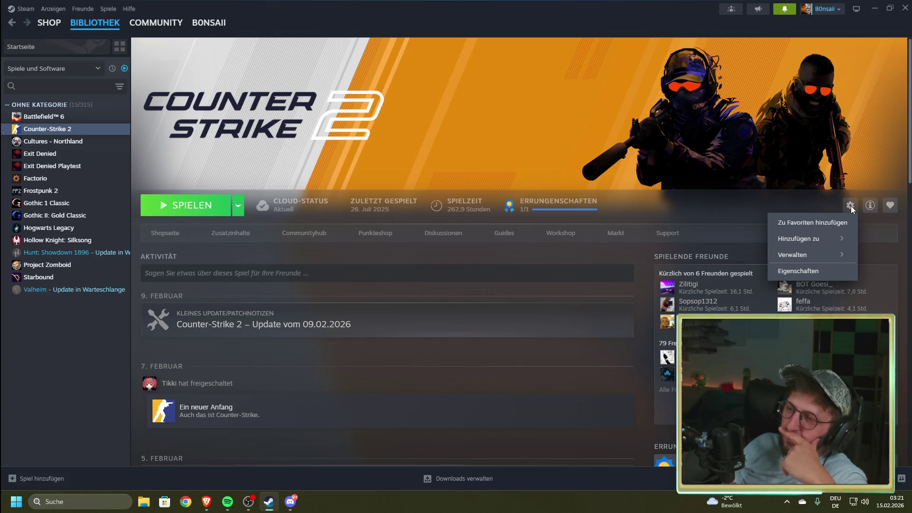
mouse_move(822, 237)
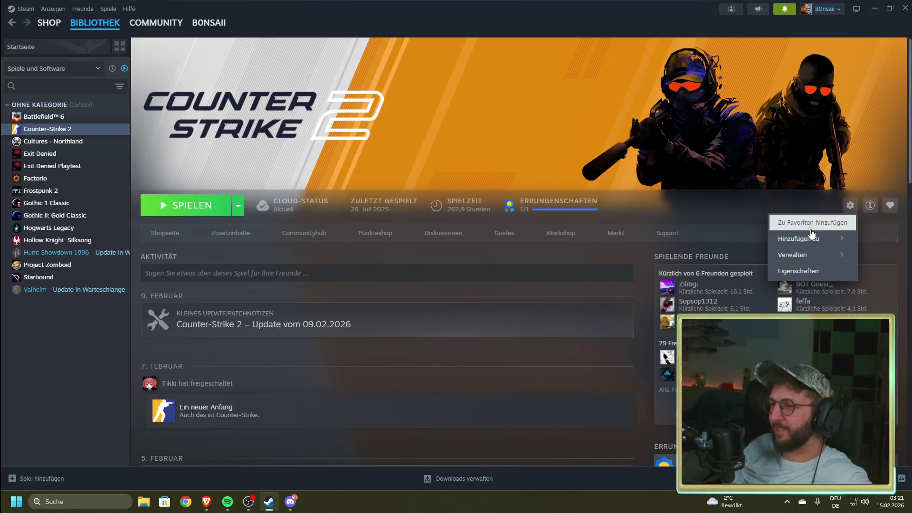
mouse_move(806, 262)
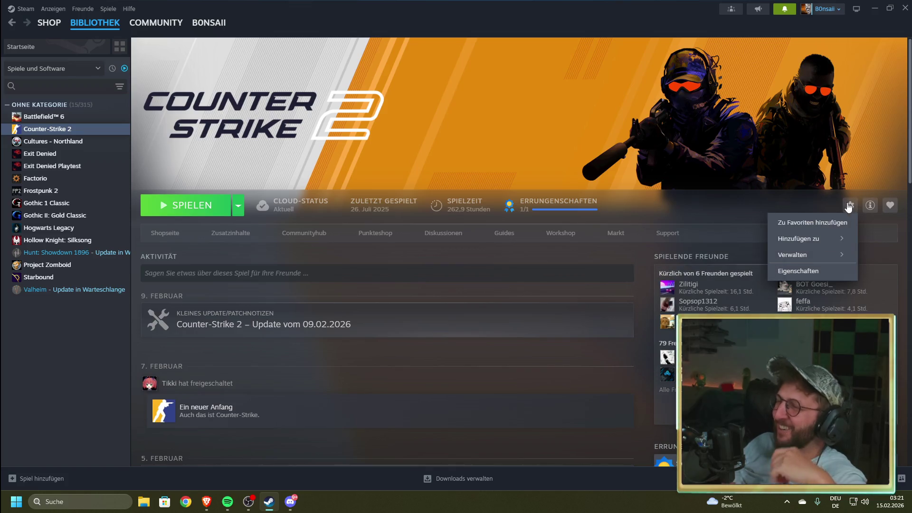
left_click(785, 202)
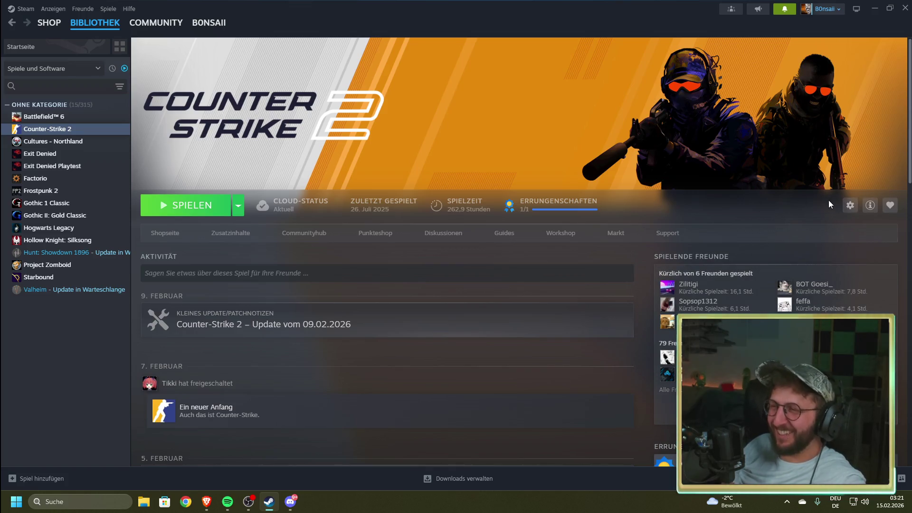
left_click(850, 205)
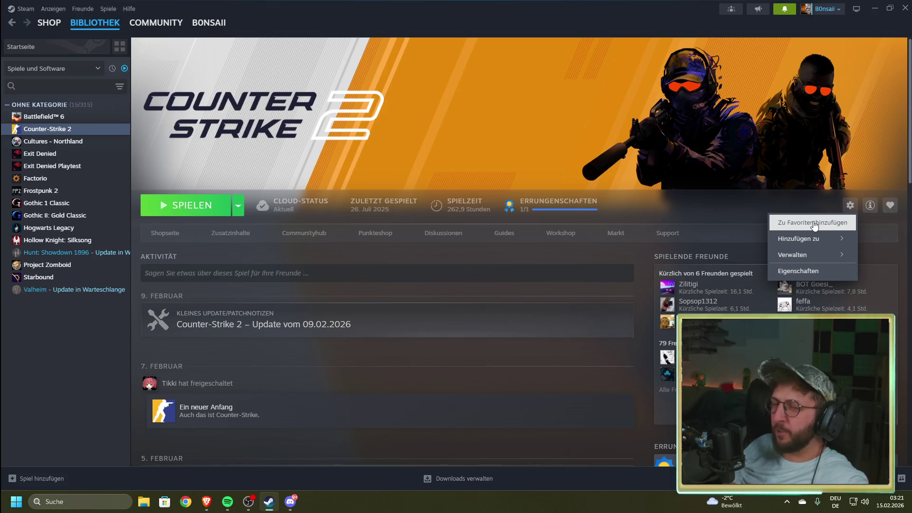
left_click(836, 201)
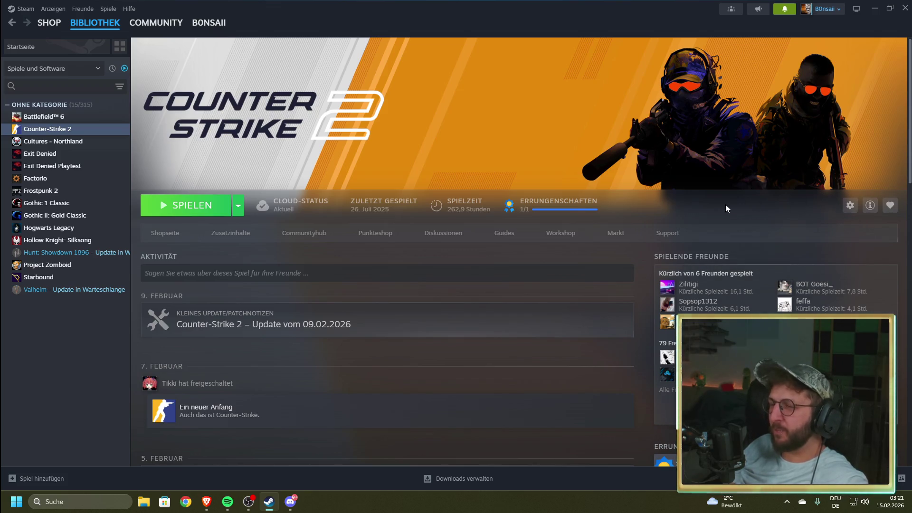